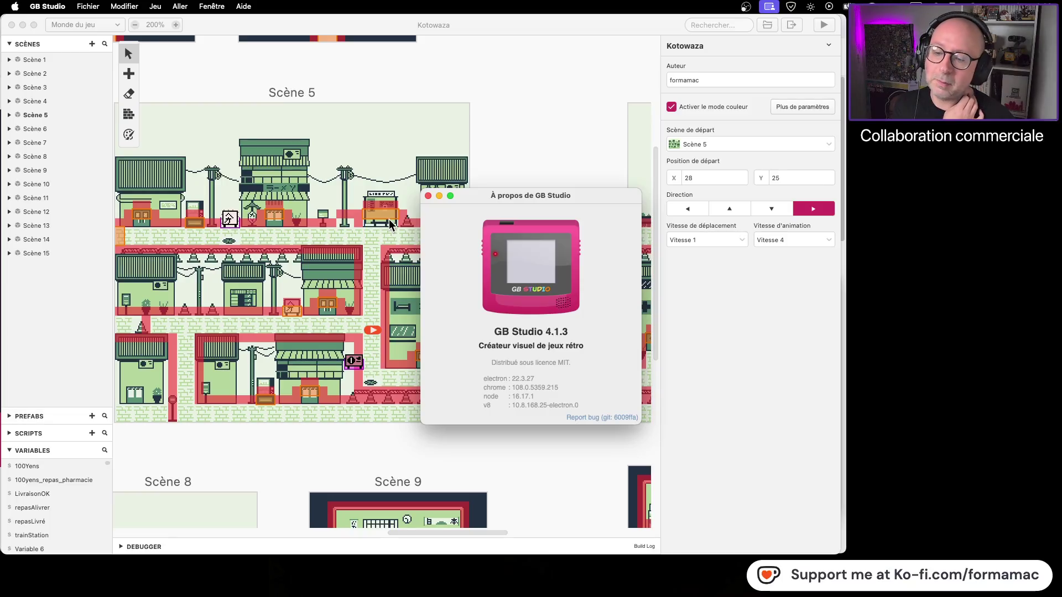
Close the 'À propos de GB Studio' window to reveal the Kotowaza world starting in Scène 5
click(428, 196)
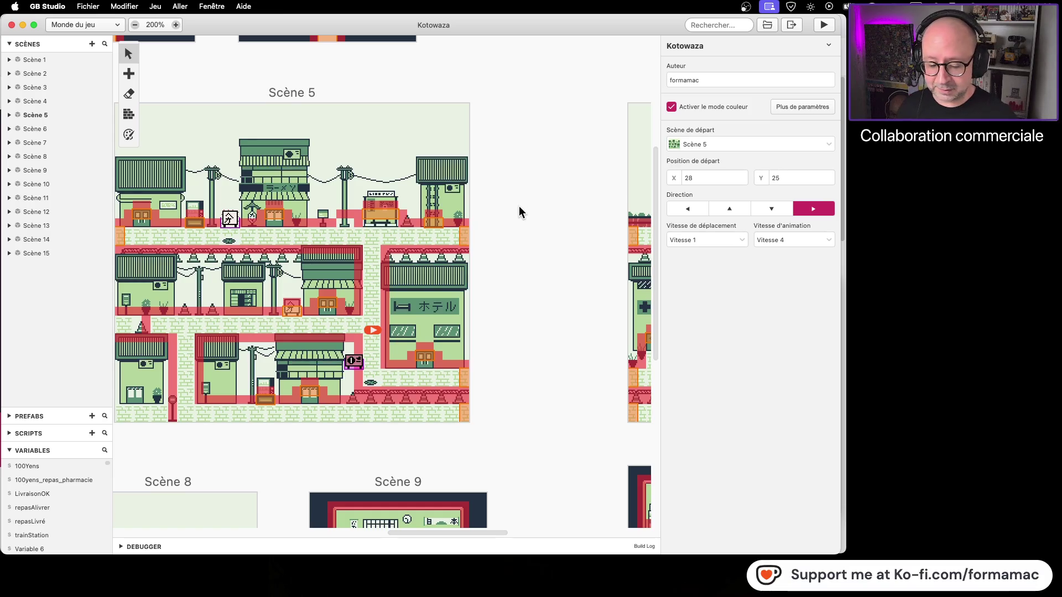
Zoom the Kotowaza world from 200% to 100% and scroll across its fifteen scenes
scroll(496, 178, left, 4)
scroll(496, 178, up, 2)
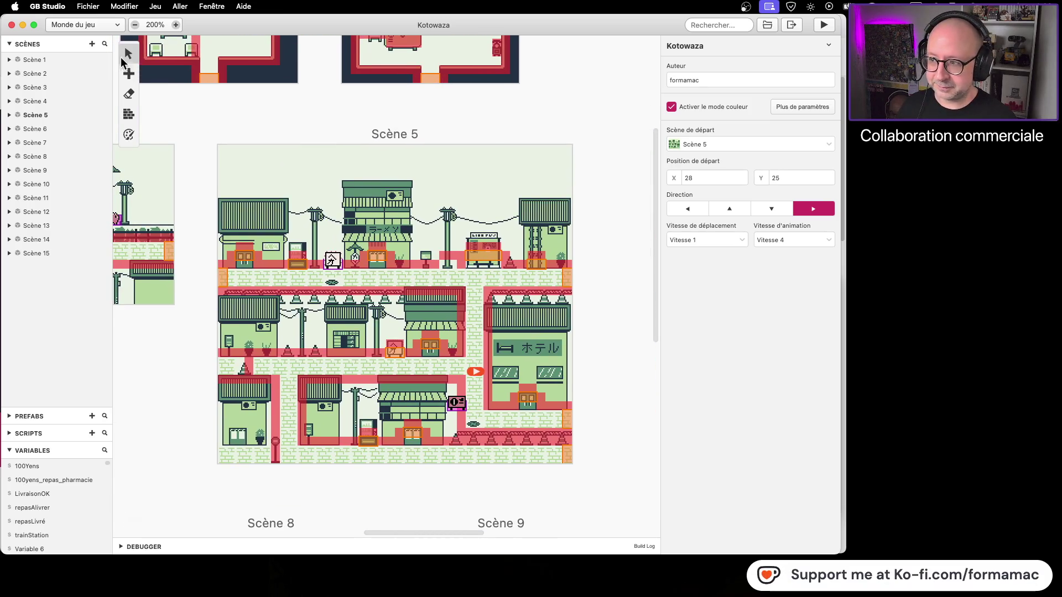
click(134, 24)
scroll(261, 366, left, 5)
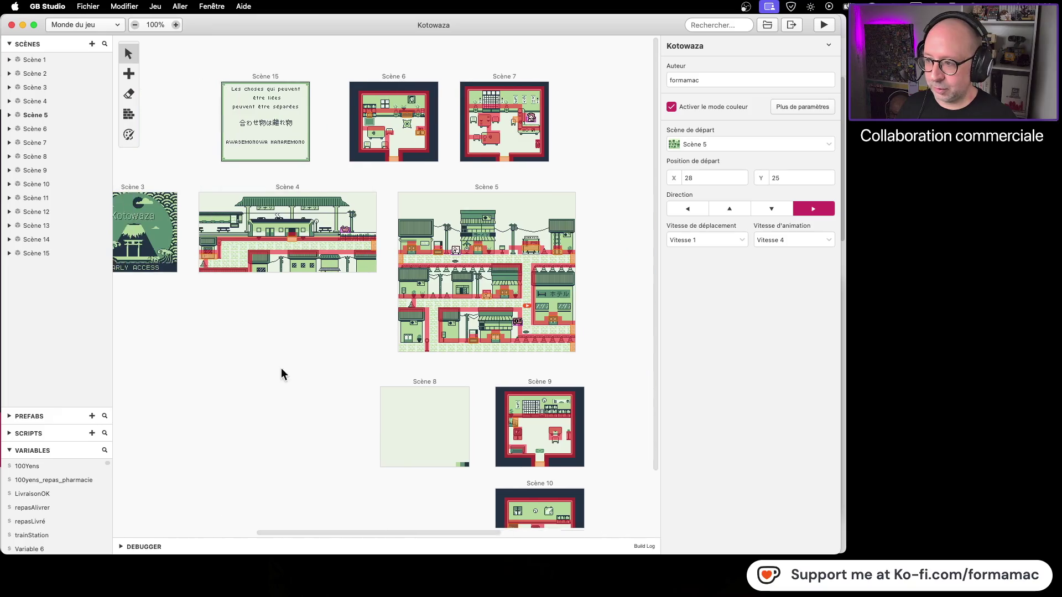
scroll(380, 389, right, 4)
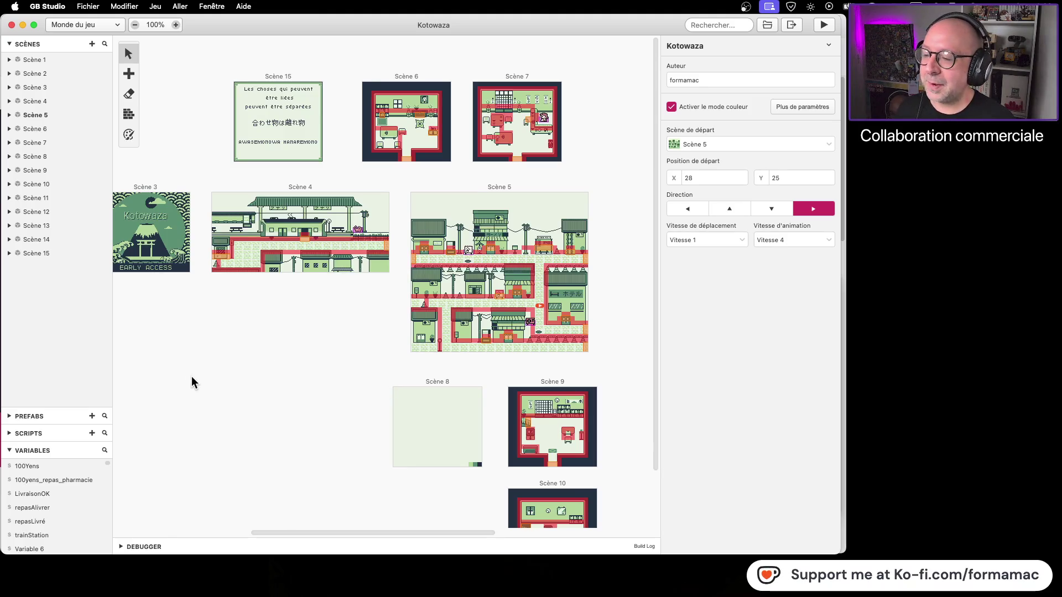
scroll(406, 376, left, 5)
scroll(437, 371, left, 4)
scroll(494, 370, right, 3)
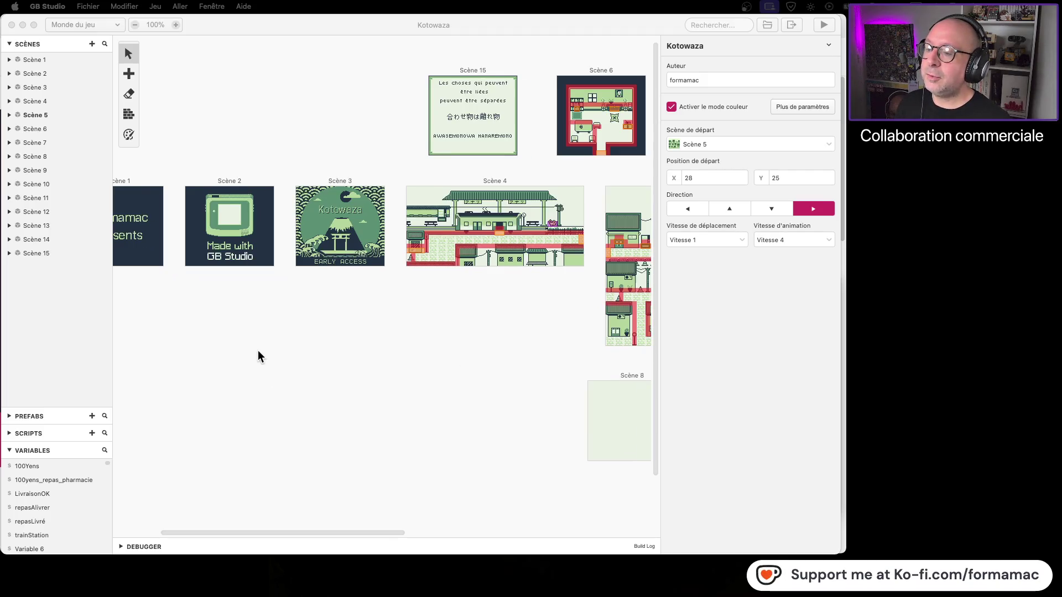
Scroll the world view once more, then switch to Firefox showing gbstudio.dev
scroll(249, 349, left, 3)
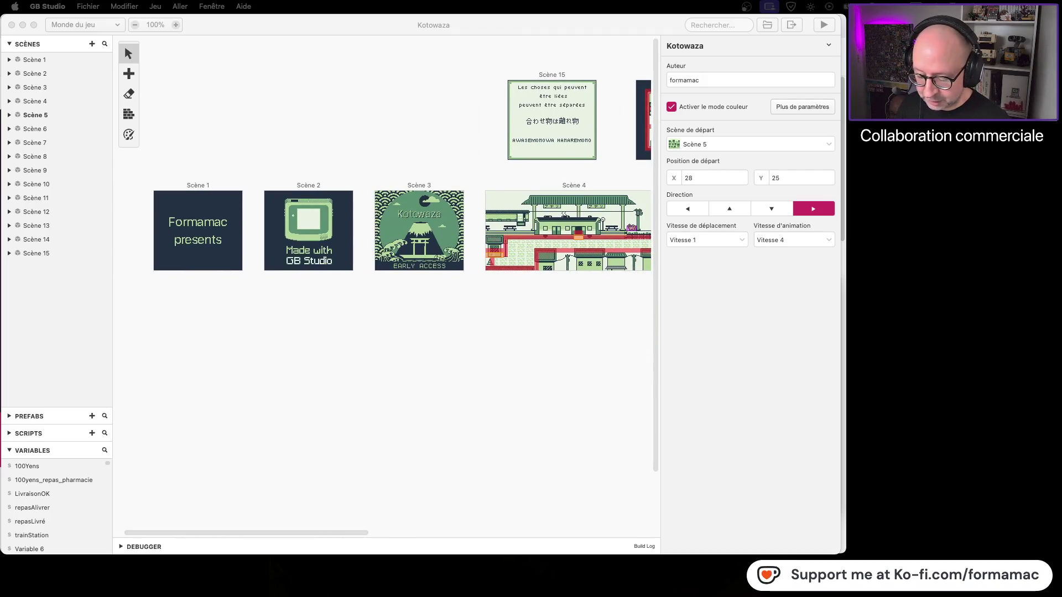
key(super+Tab)
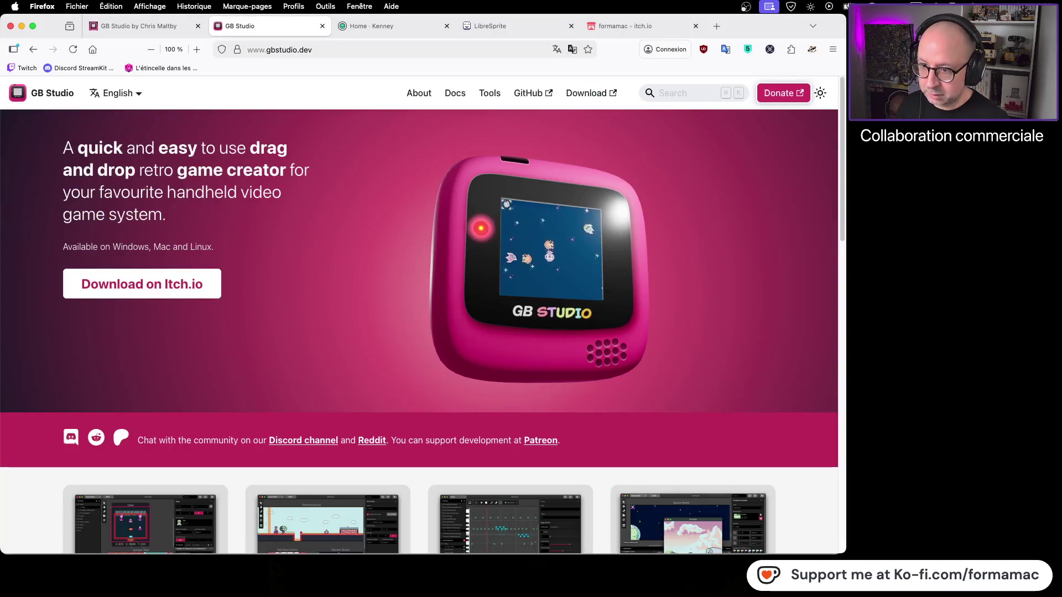
Go to GB Studio's itch.io page, closing the duplicate tab and skipping the donation
click(184, 279)
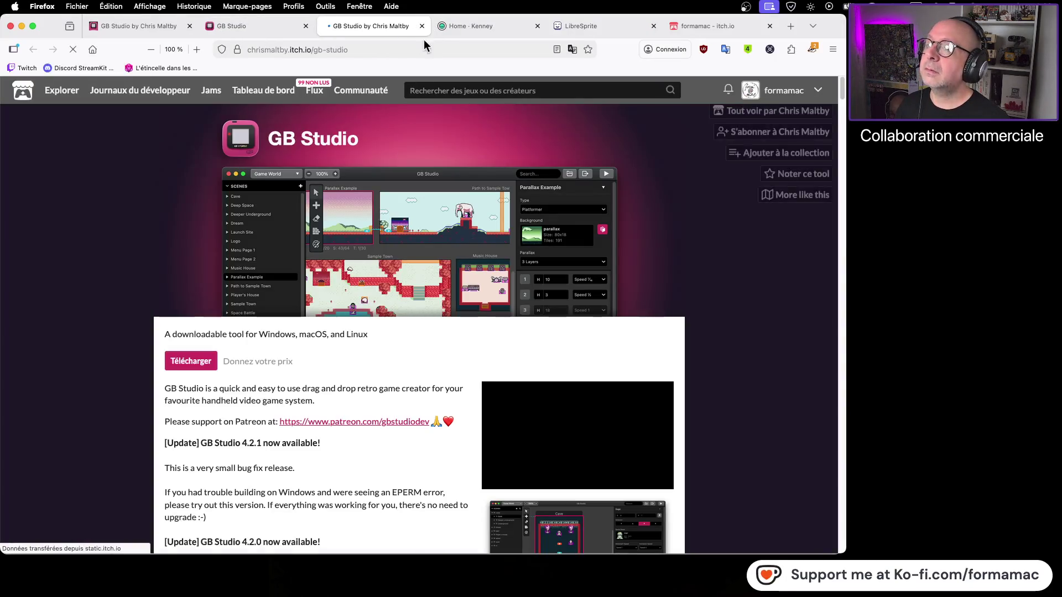
click(422, 26)
click(133, 28)
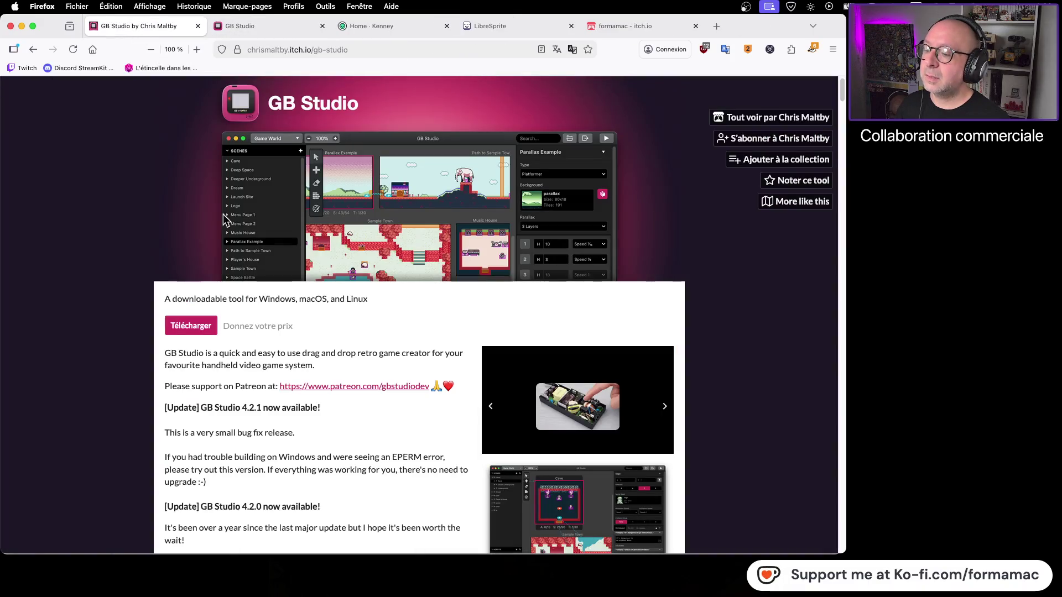
click(191, 326)
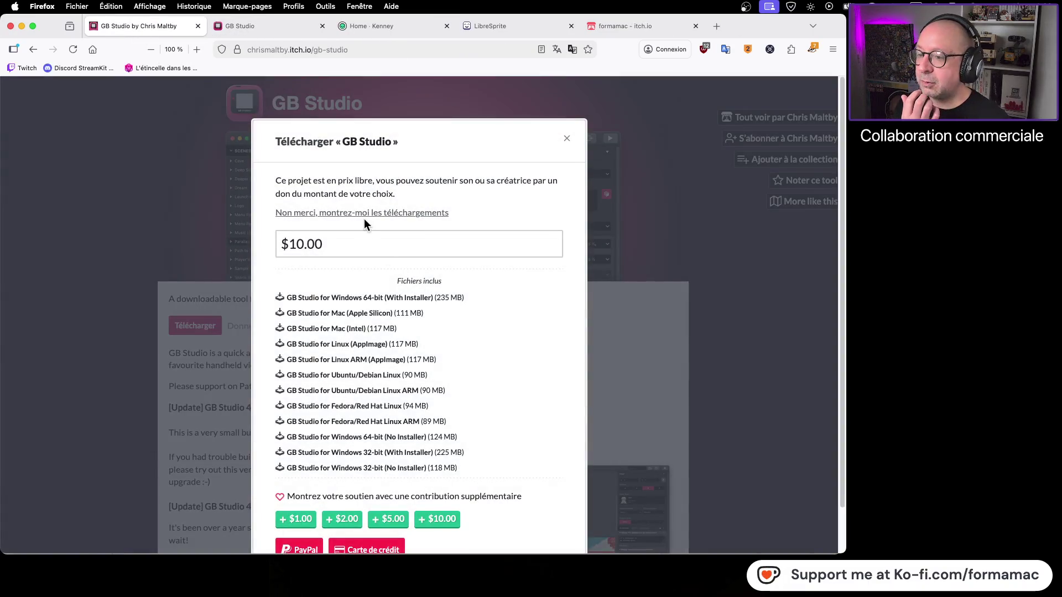
click(376, 214)
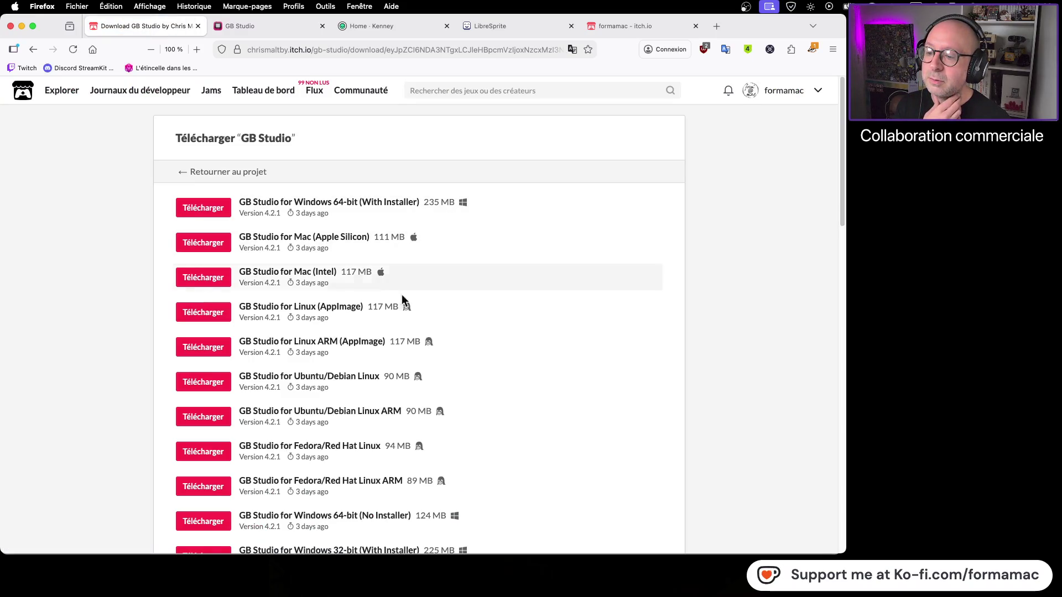
Browse the 4.2.1 download list and download the Mac (Apple Silicon) build
scroll(450, 340, down, 2)
scroll(450, 342, down, 2)
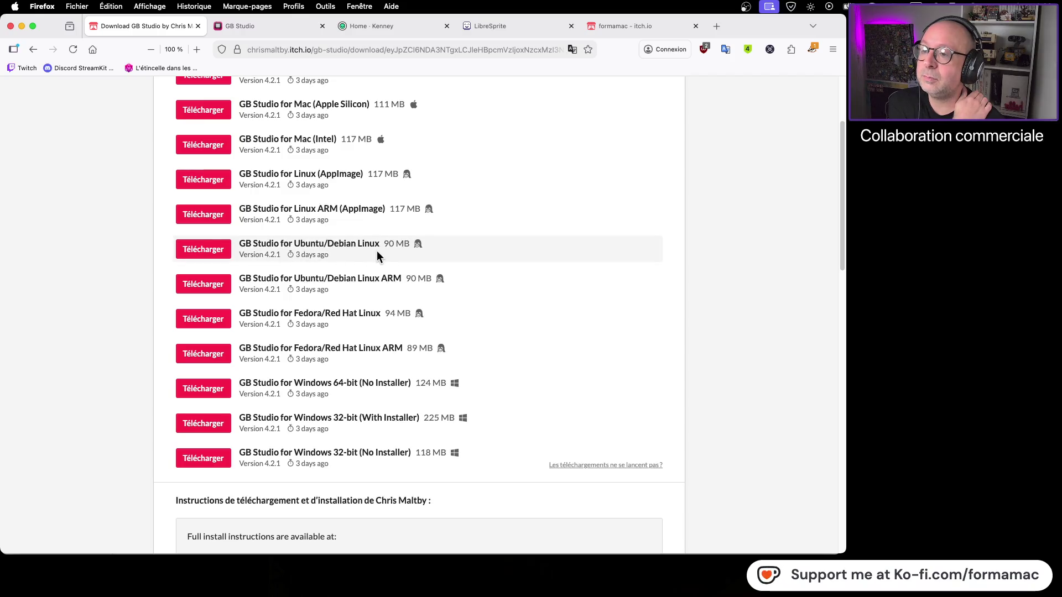
scroll(514, 252, up, 2)
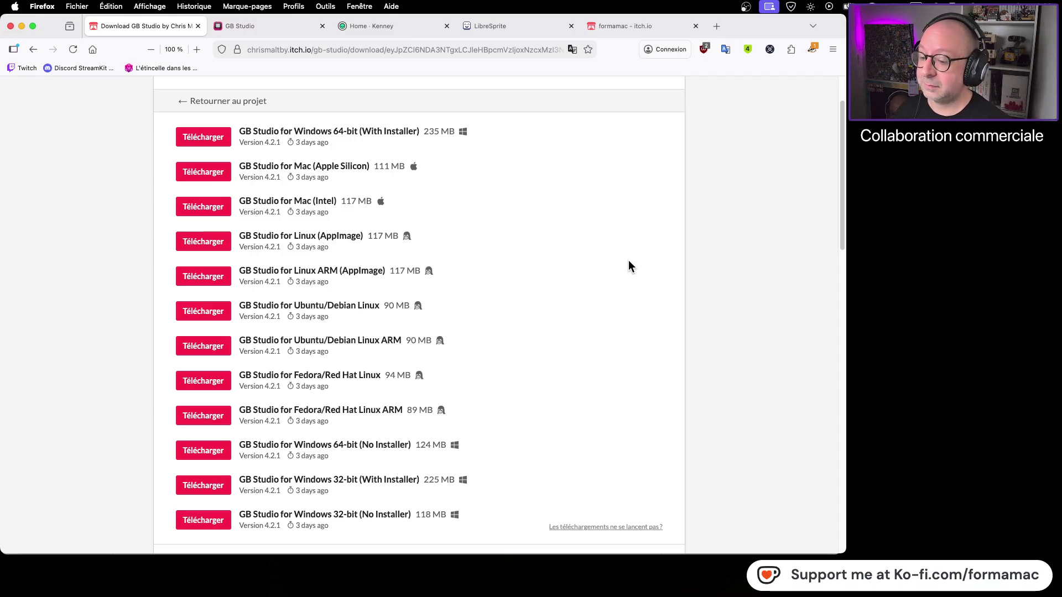
scroll(497, 270, up, 2)
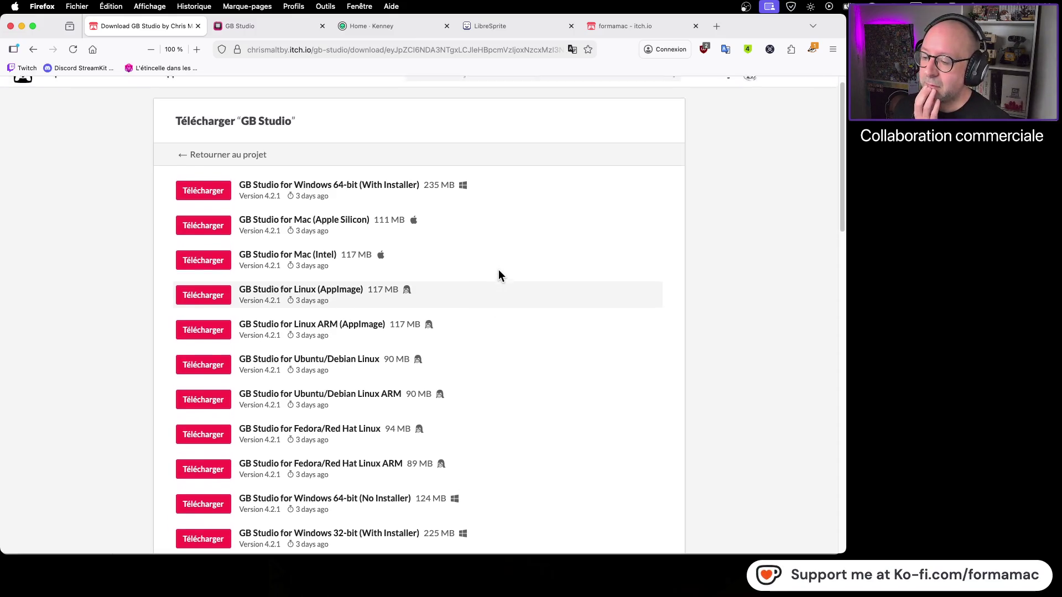
scroll(498, 274, up, 1)
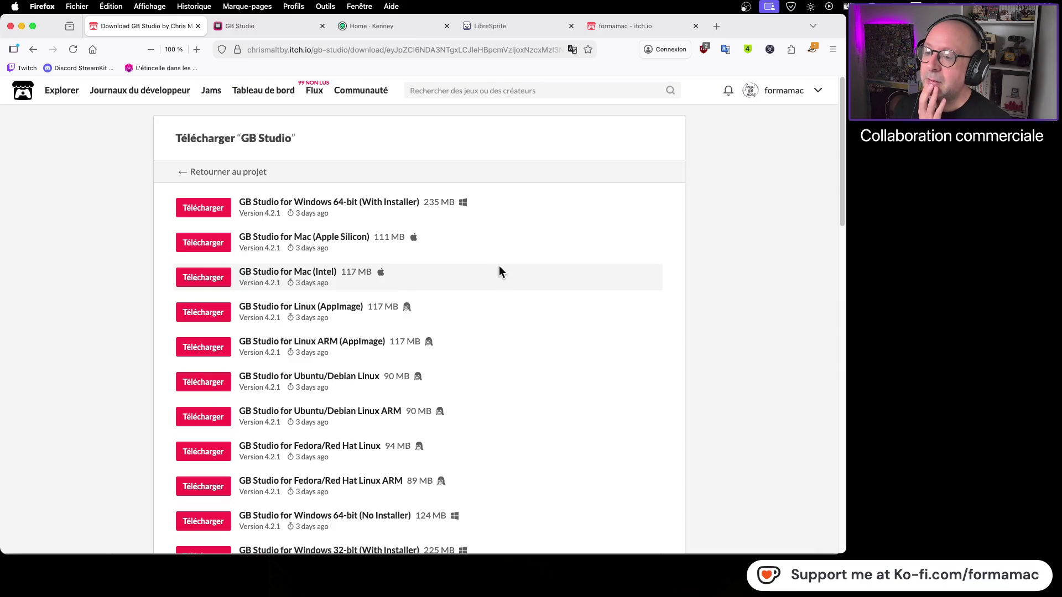
click(218, 244)
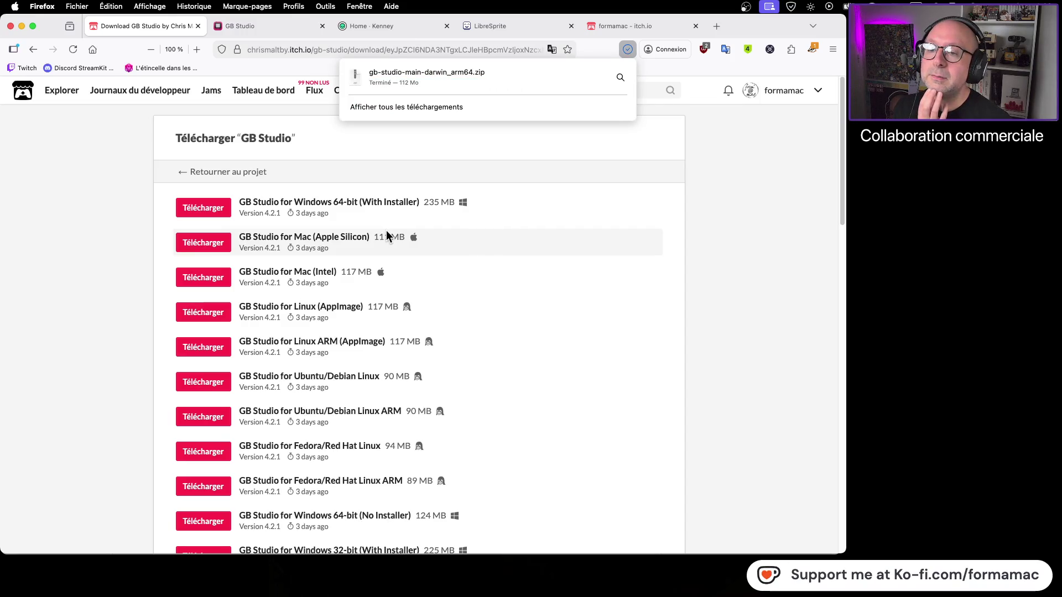
Dismiss the downloads list and select gb-studio-main-darwin_arm64.zip on the desktop
click(722, 254)
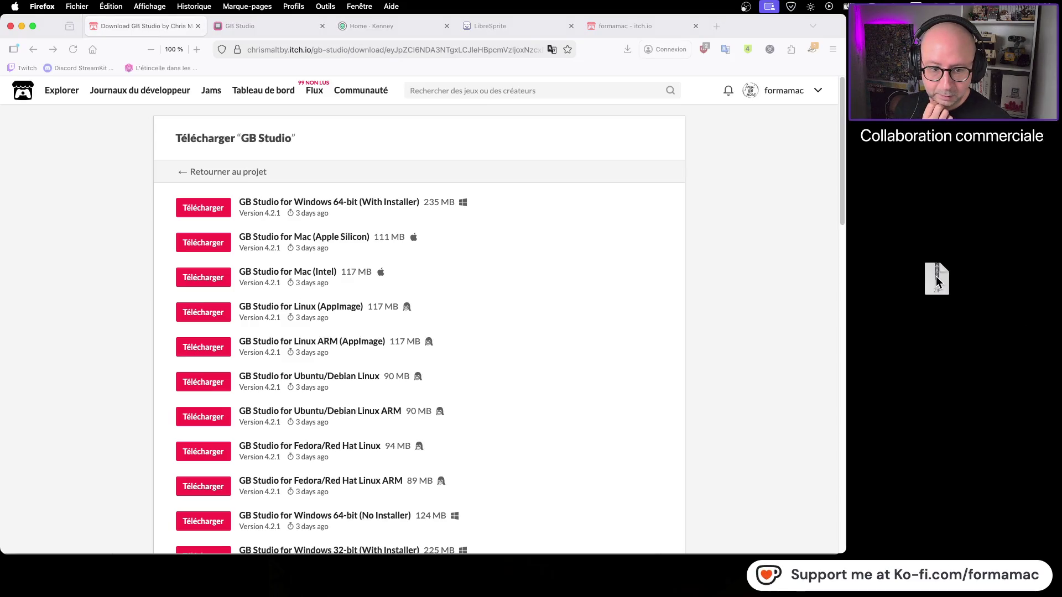
click(936, 277)
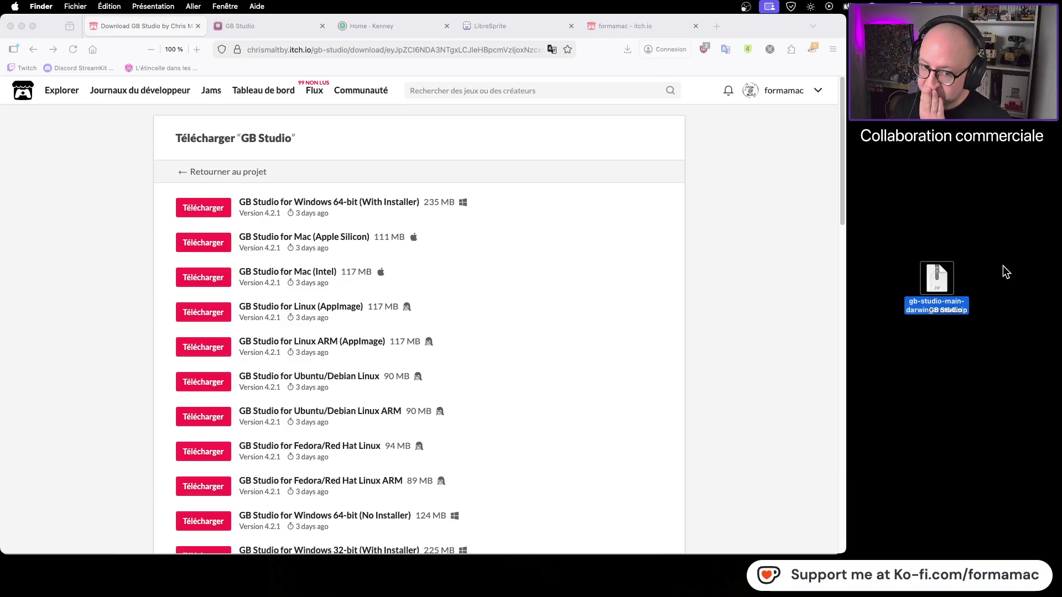
Move the extracted GB Studio app below its zip and preview its details
drag(957, 293, 954, 387)
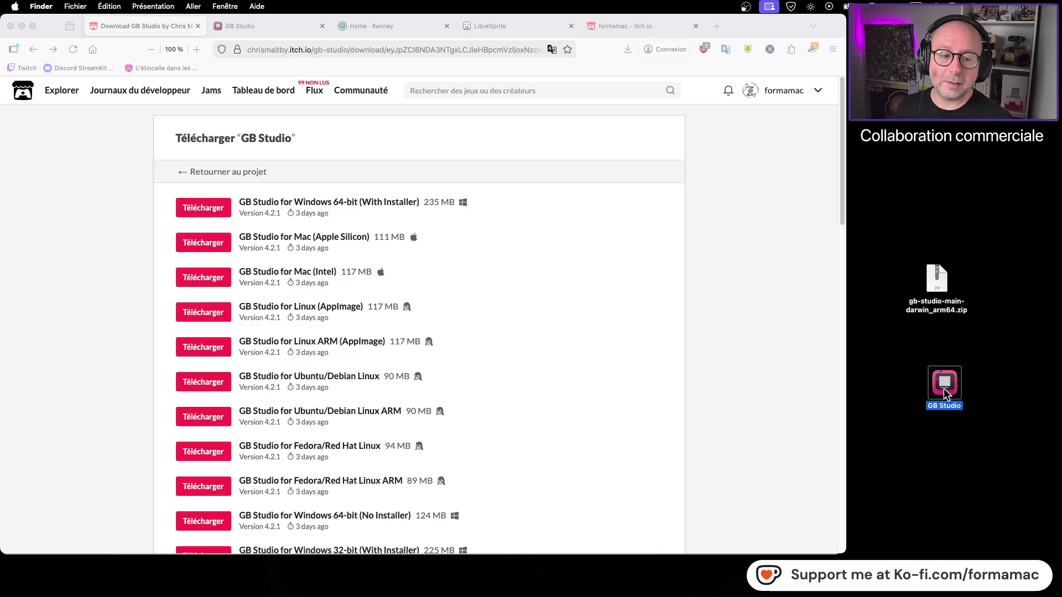
key(space)
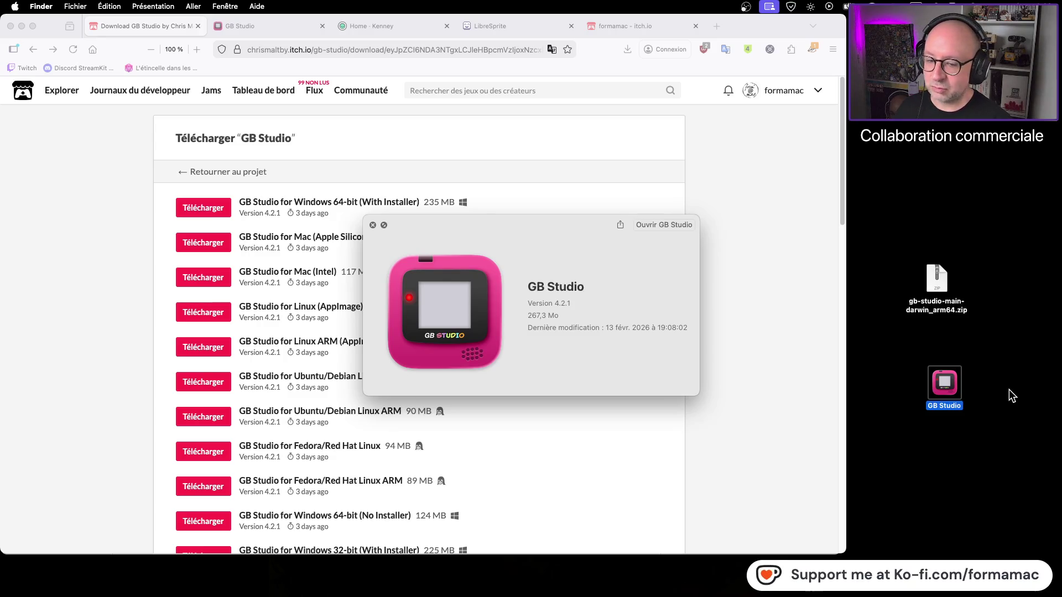
key(space)
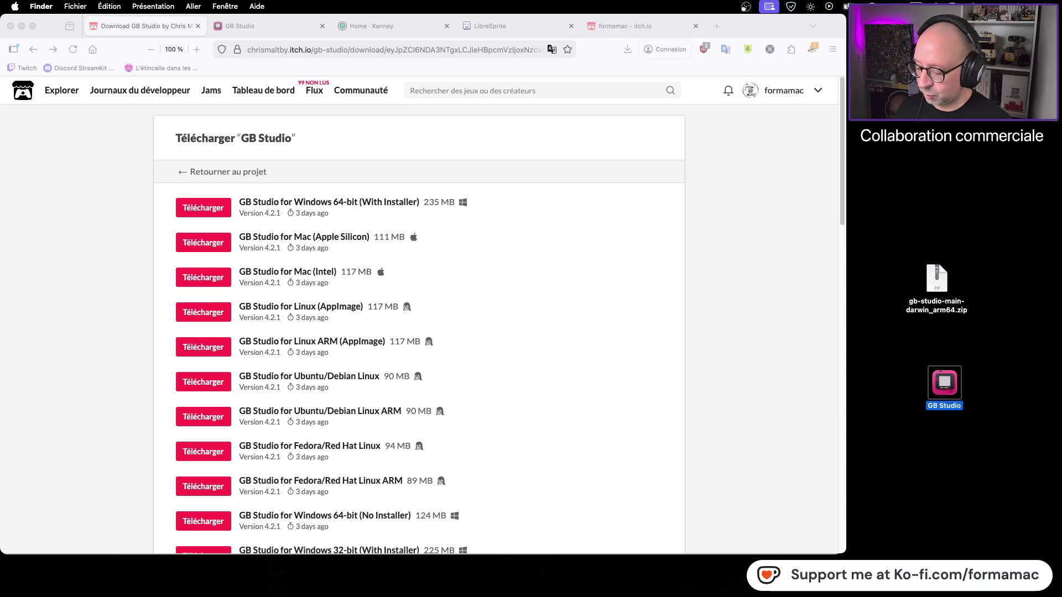
Open a new Finder window showing the Applications folder
key(super+n)
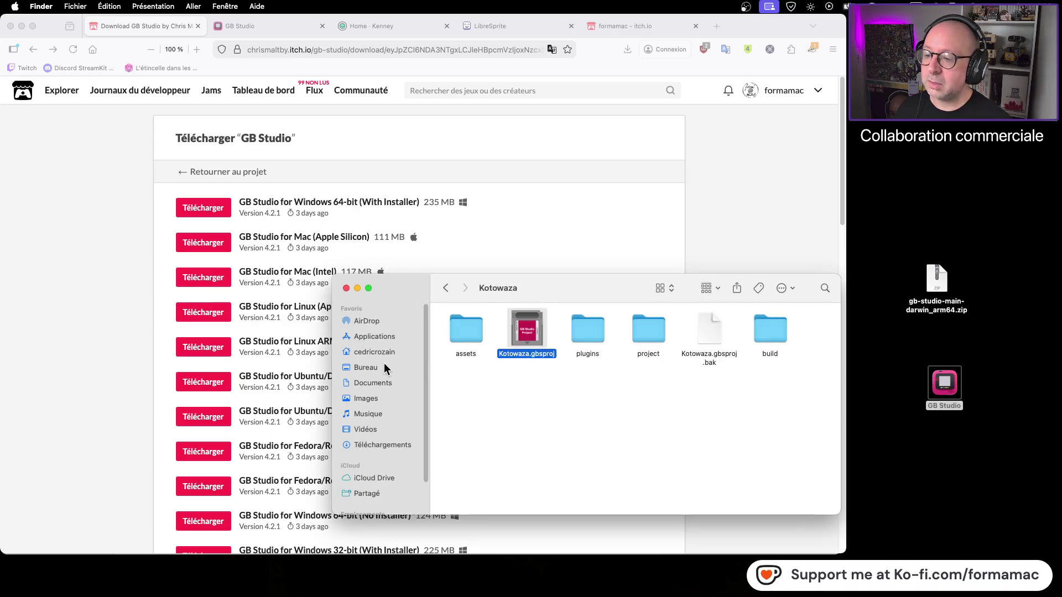
click(383, 325)
click(388, 332)
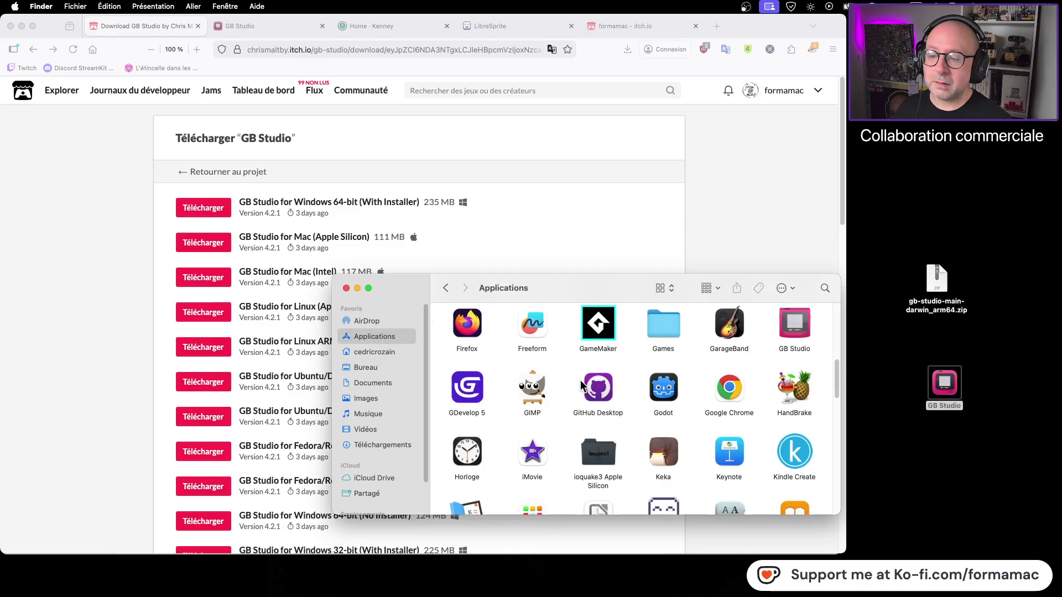
Compare the installed GB Studio 4.1.3 with the new 4.2.1 copy, then close the preview and window
click(804, 449)
key(space)
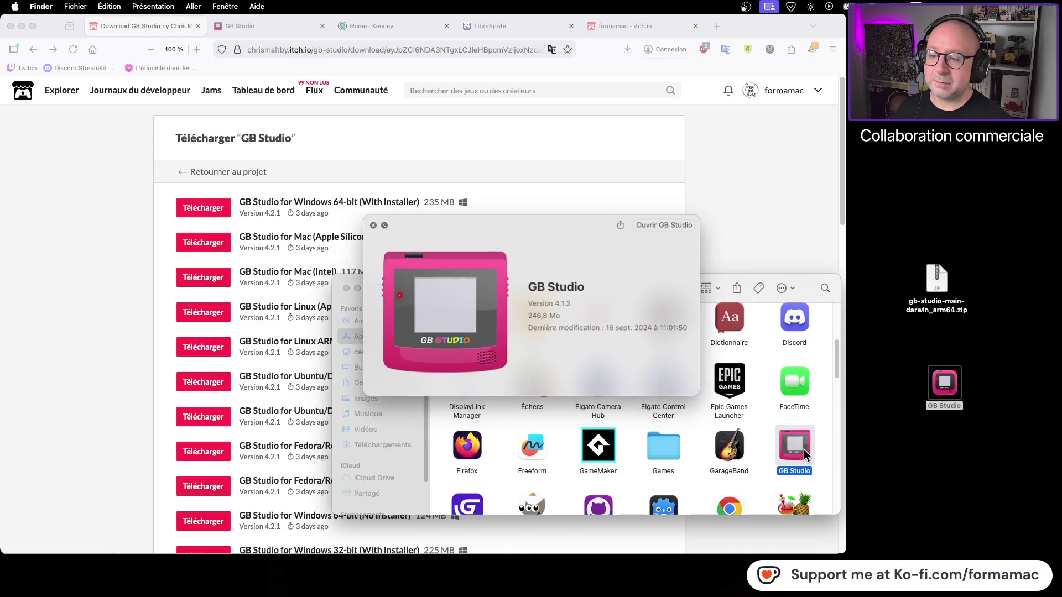
click(949, 384)
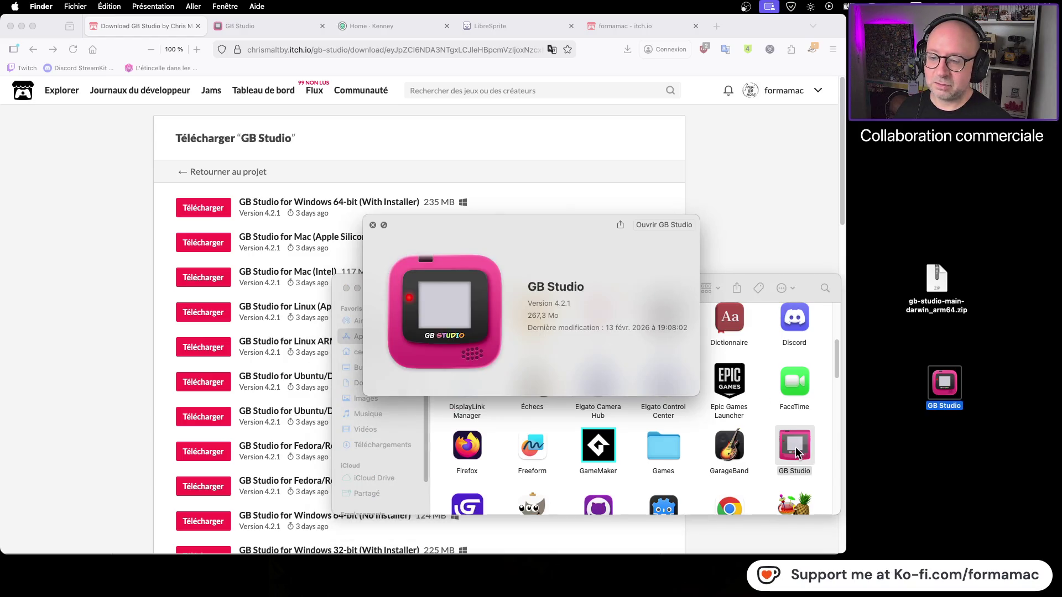
click(796, 450)
click(960, 386)
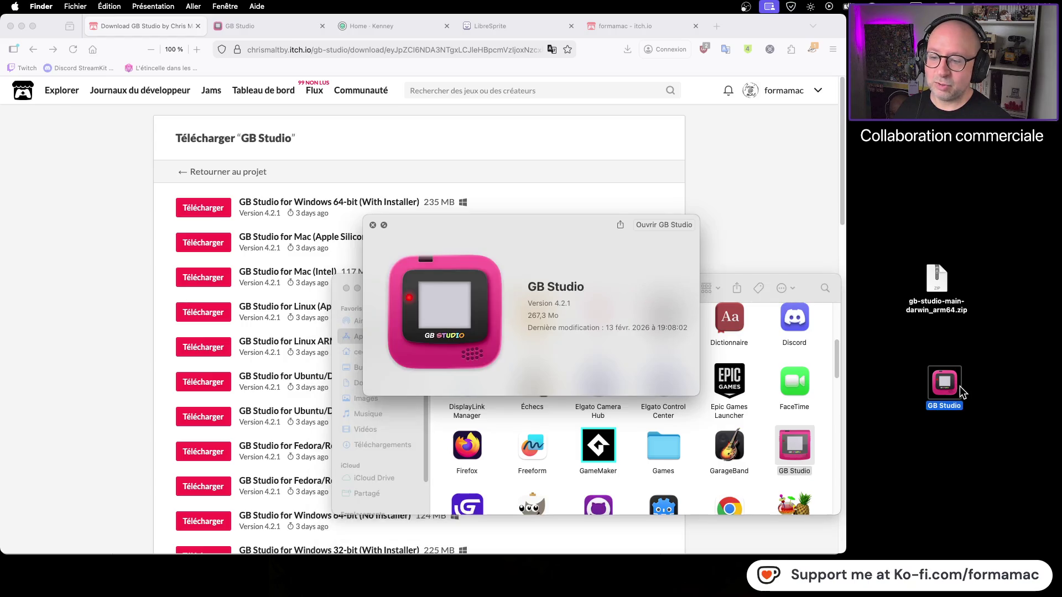
click(792, 458)
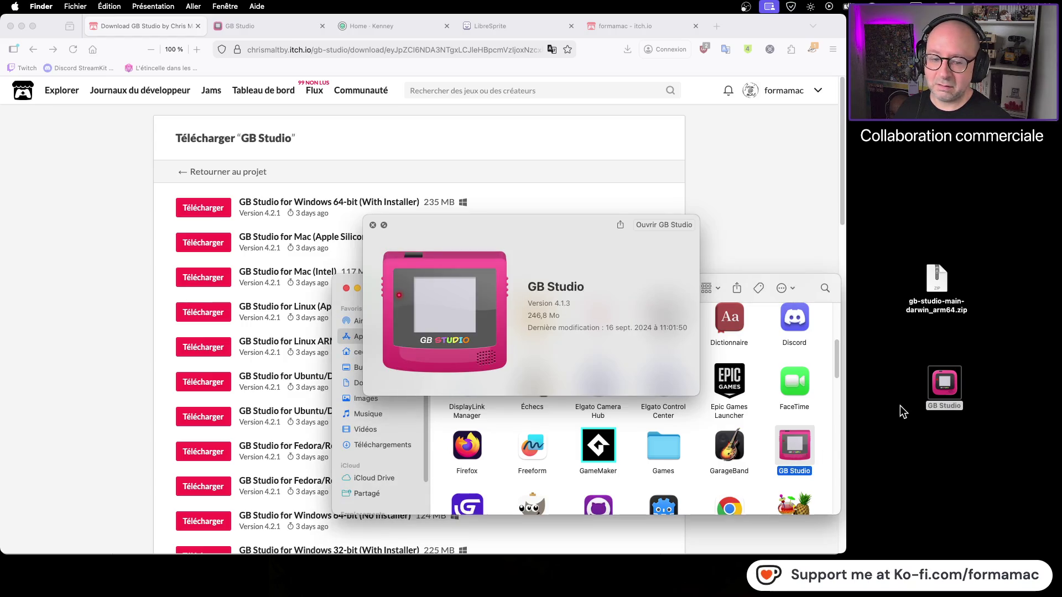
click(952, 377)
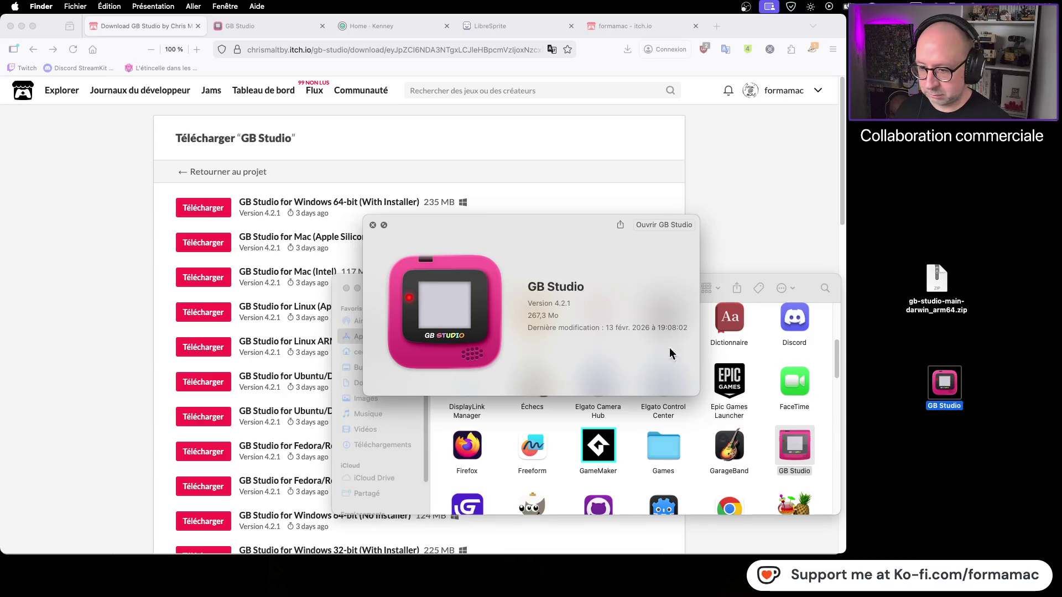
click(372, 224)
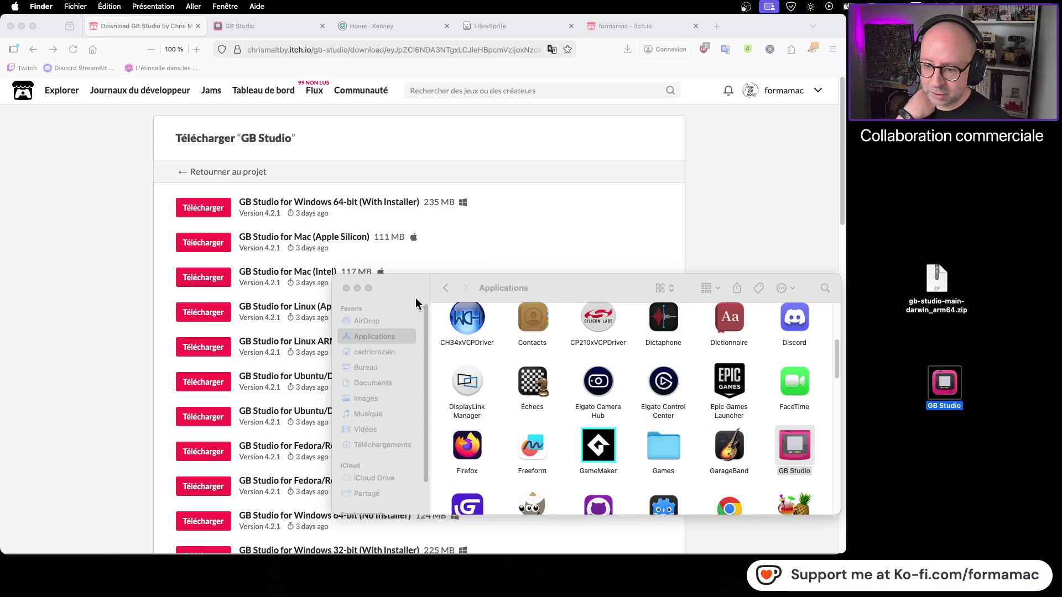
click(346, 288)
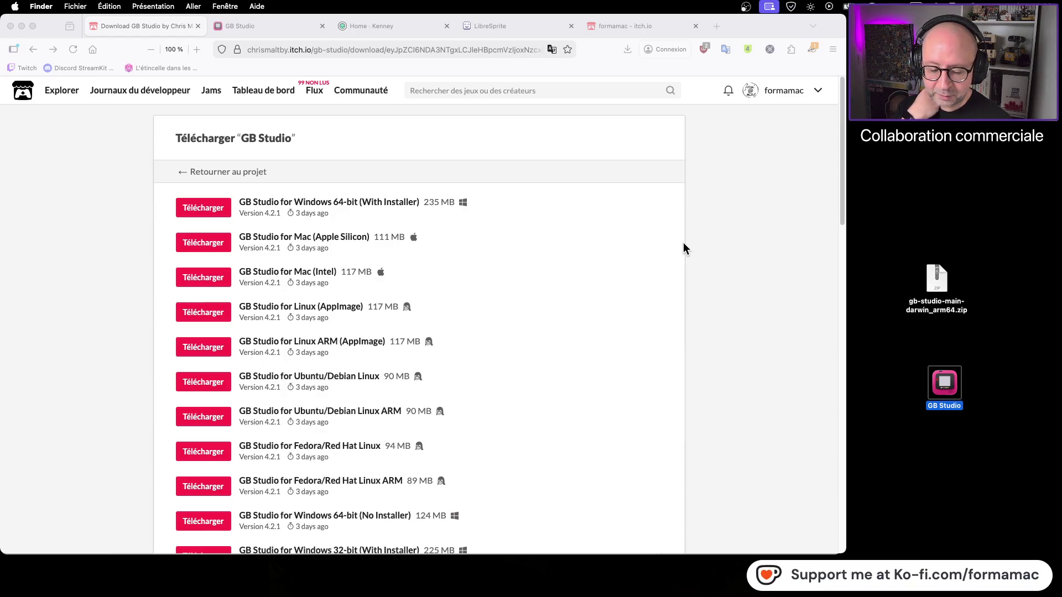
Scroll the itch.io download list down and back up, then deselect the GB Studio desktop icon
scroll(546, 299, down, 5)
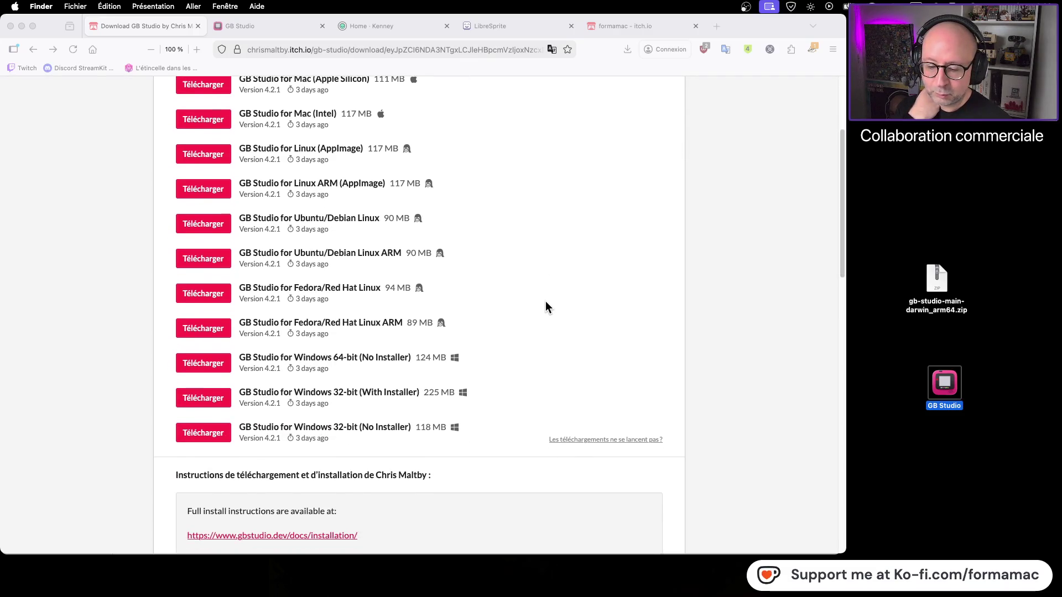
scroll(545, 307, up, 5)
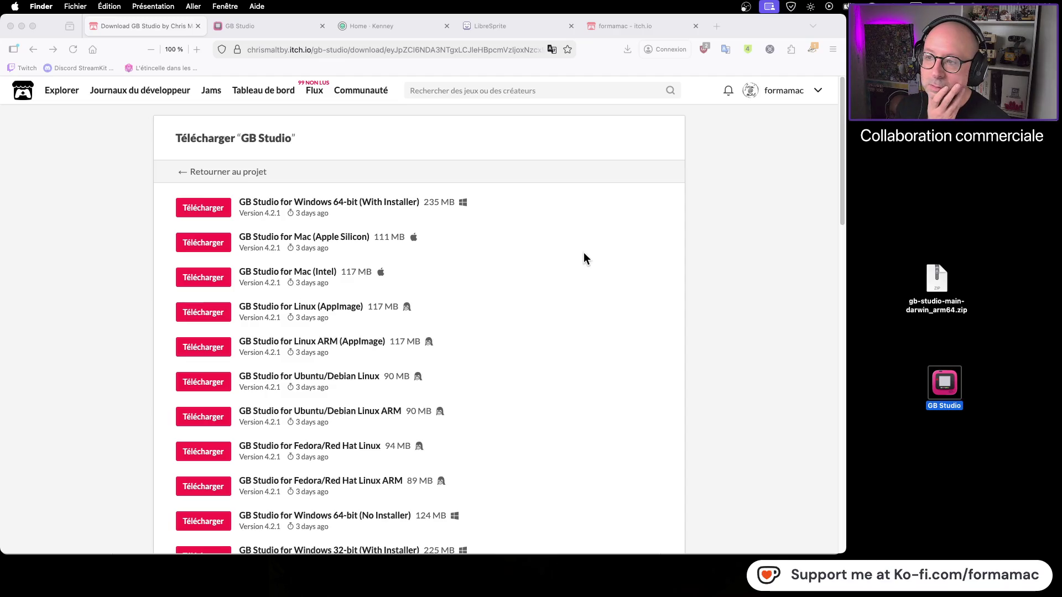
click(922, 173)
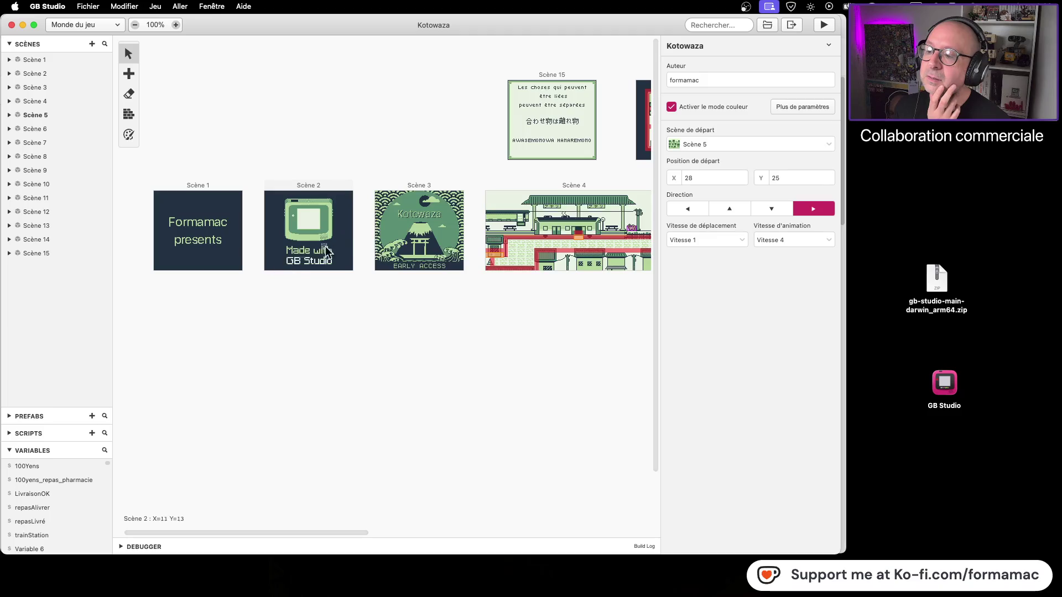
click(946, 166)
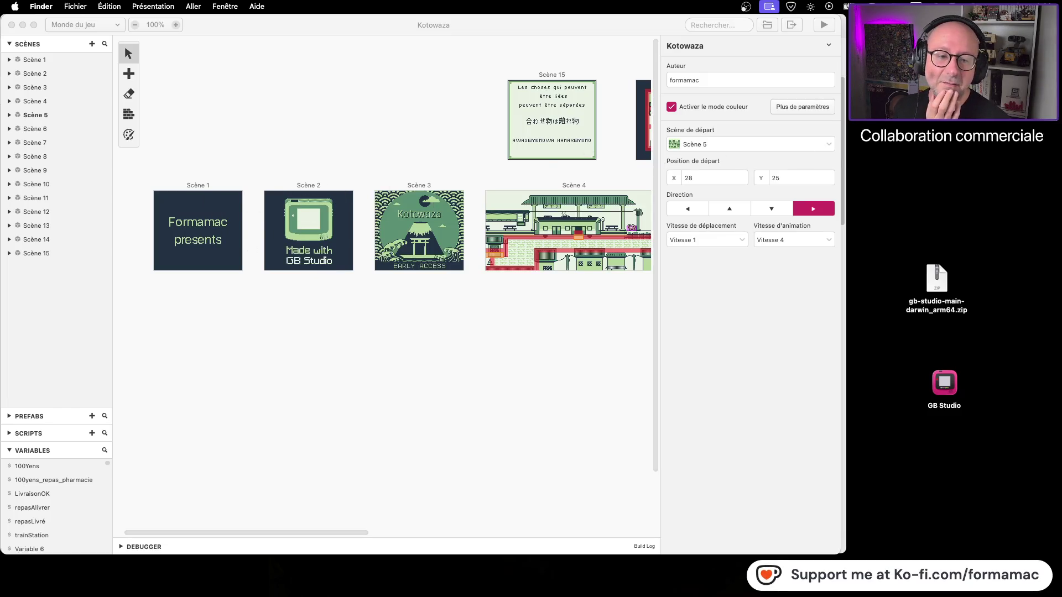
key(super+n)
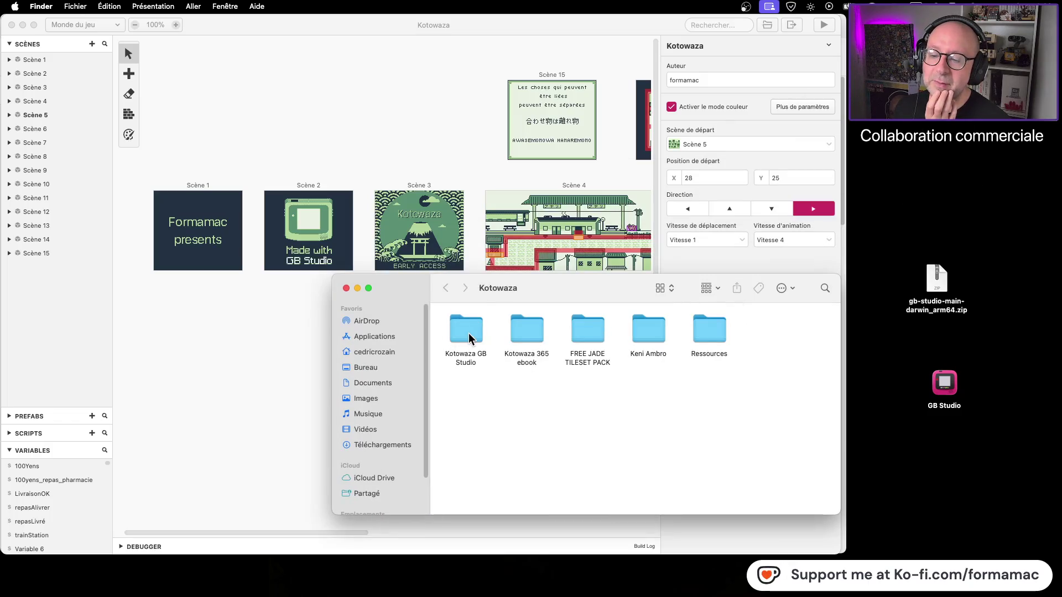
Open Kotowaza GB Studio > Graphismes and scroll through its sprite and scene artwork
double_click(469, 338)
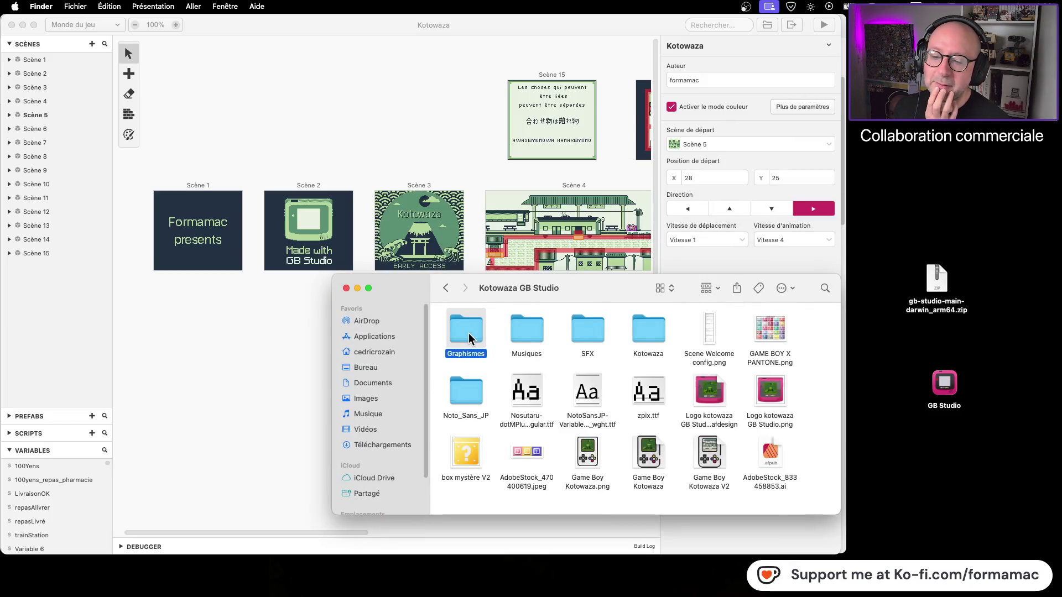
double_click(469, 339)
scroll(819, 419, down, 2)
scroll(819, 419, down, 5)
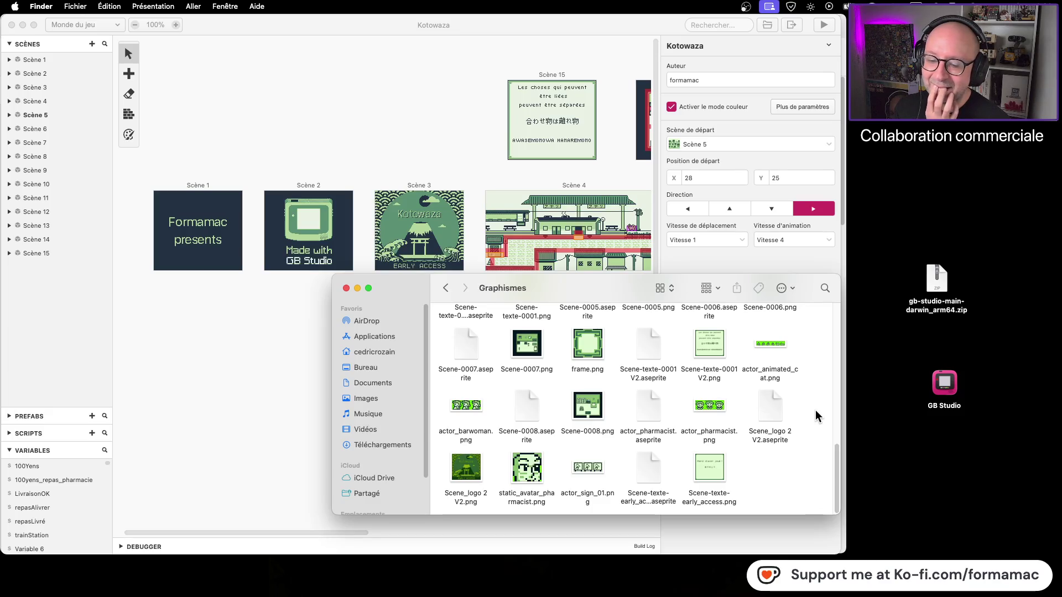
scroll(816, 416, up, 5)
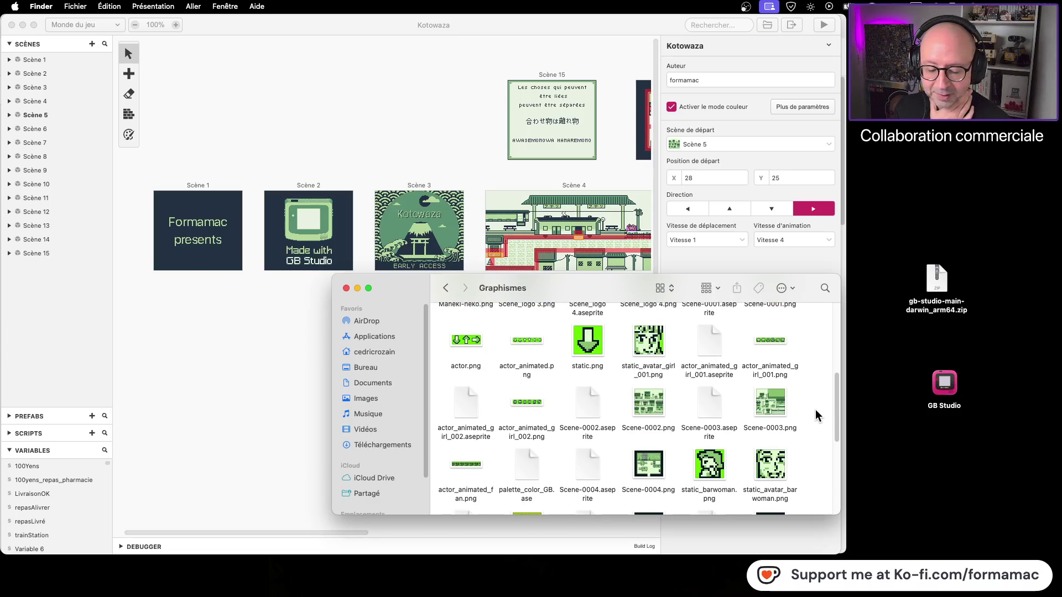
scroll(817, 416, up, 5)
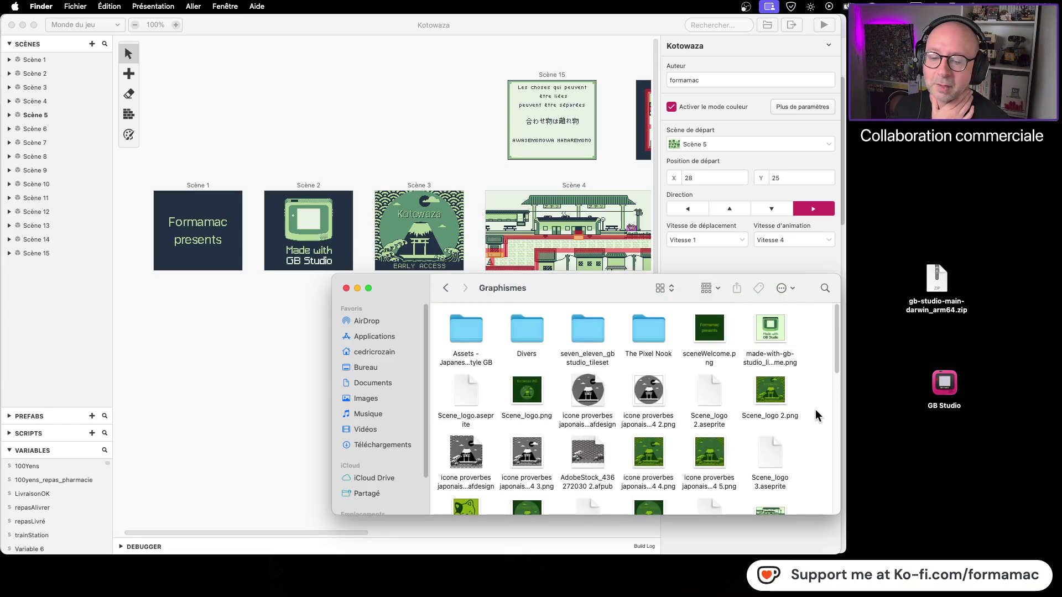
scroll(816, 415, down, 3)
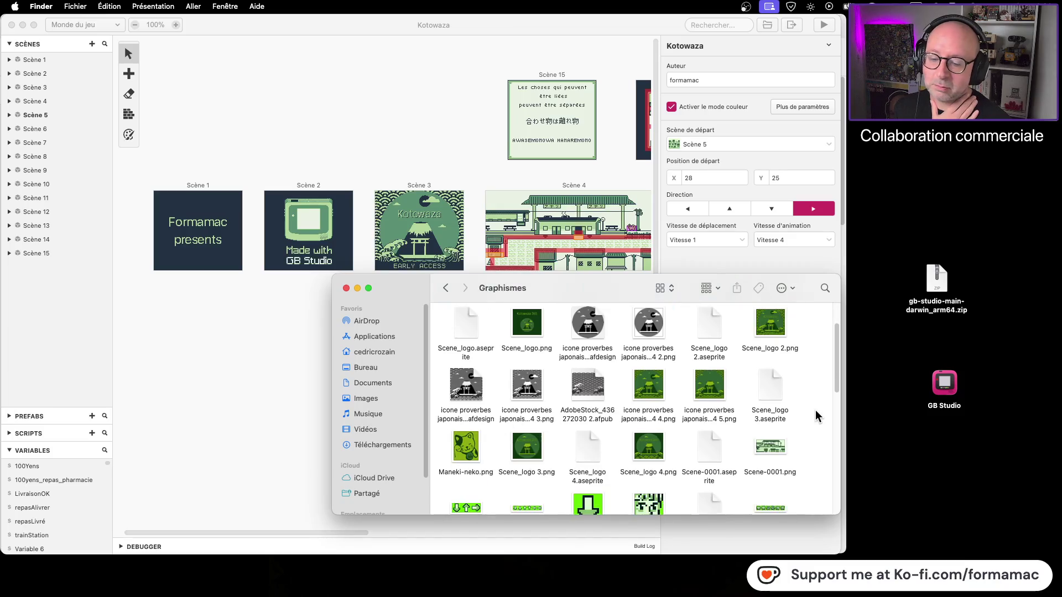
scroll(816, 416, down, 2)
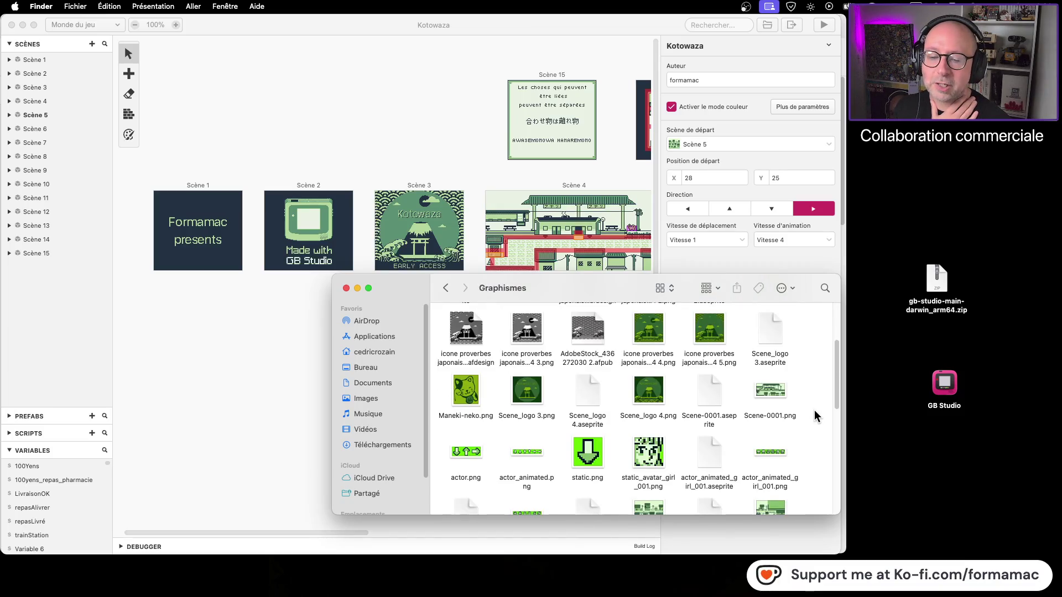
scroll(816, 416, up, 5)
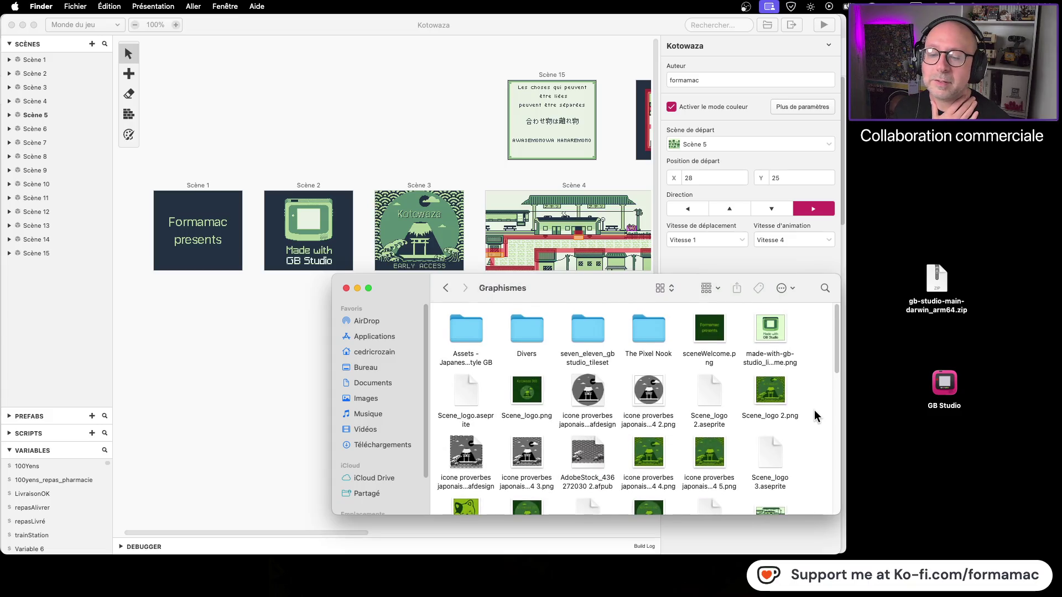
Open Scene_logo.aseprite in LibreSprite, close it, and keep browsing the Graphismes folder
click(464, 399)
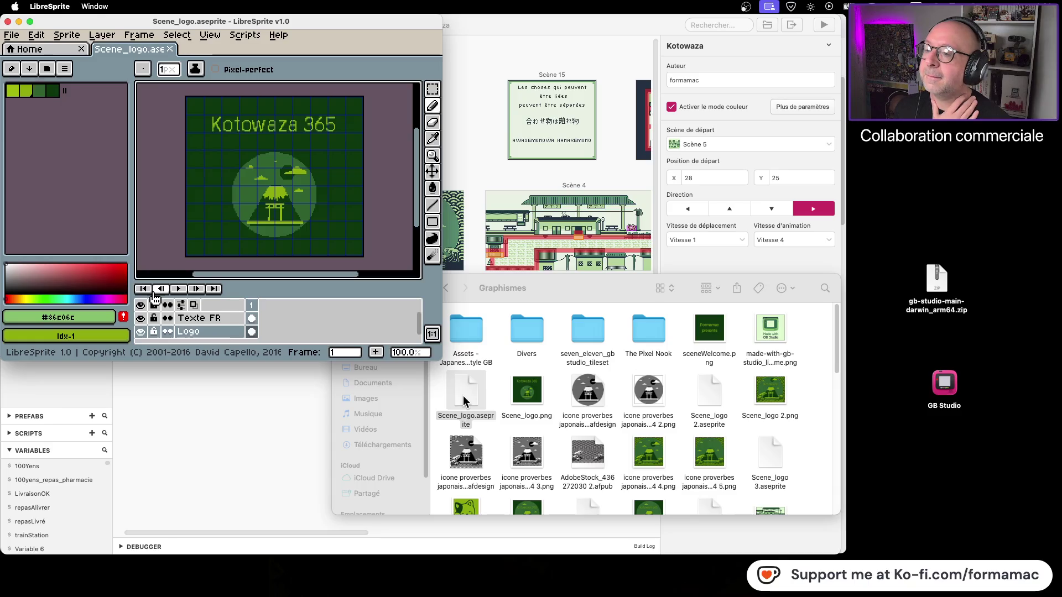
click(8, 21)
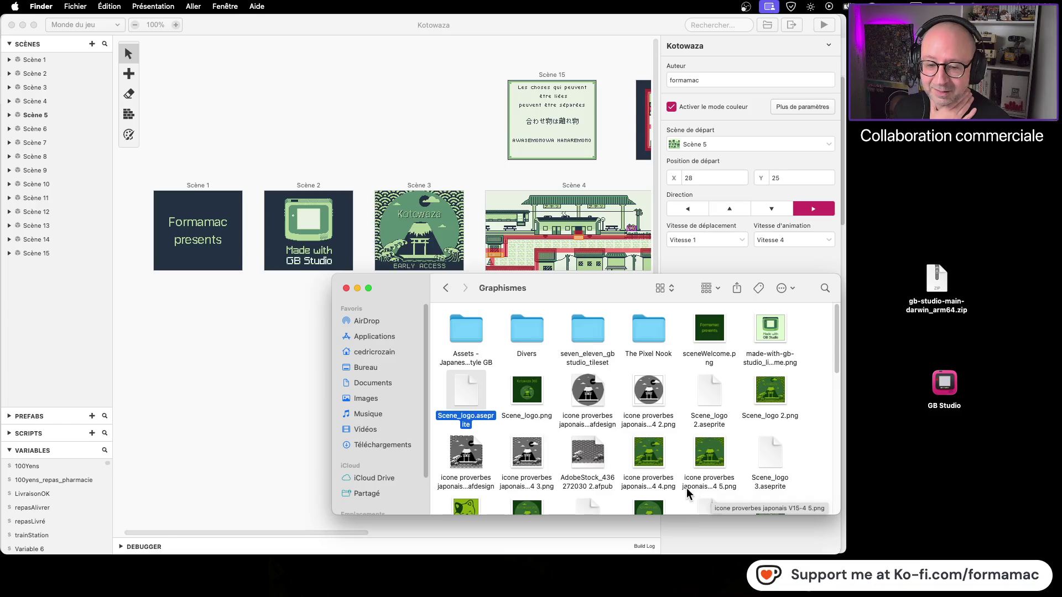
click(806, 434)
scroll(808, 433, down, 2)
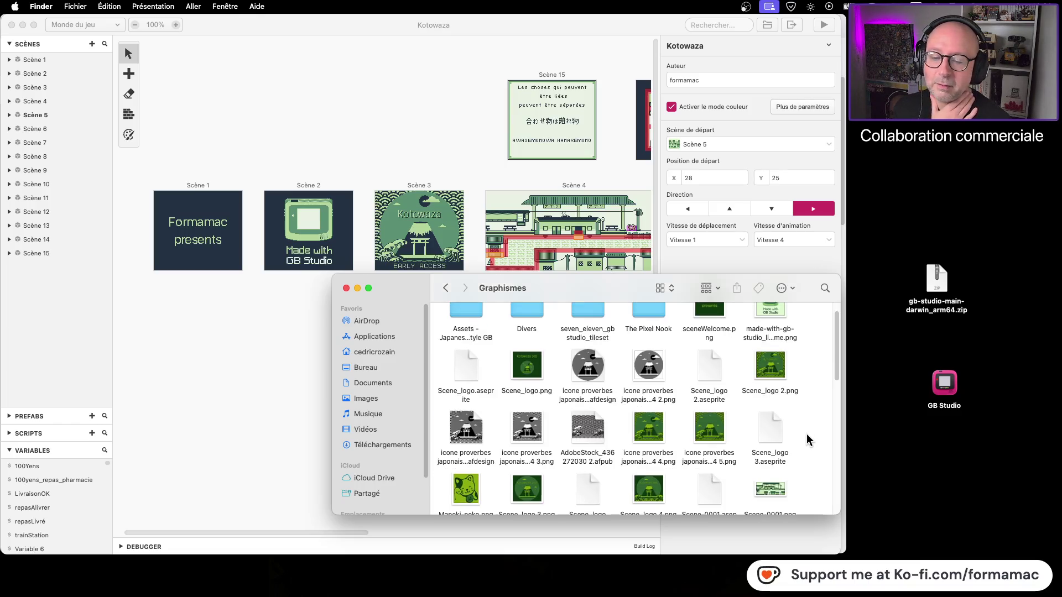
scroll(806, 434, down, 6)
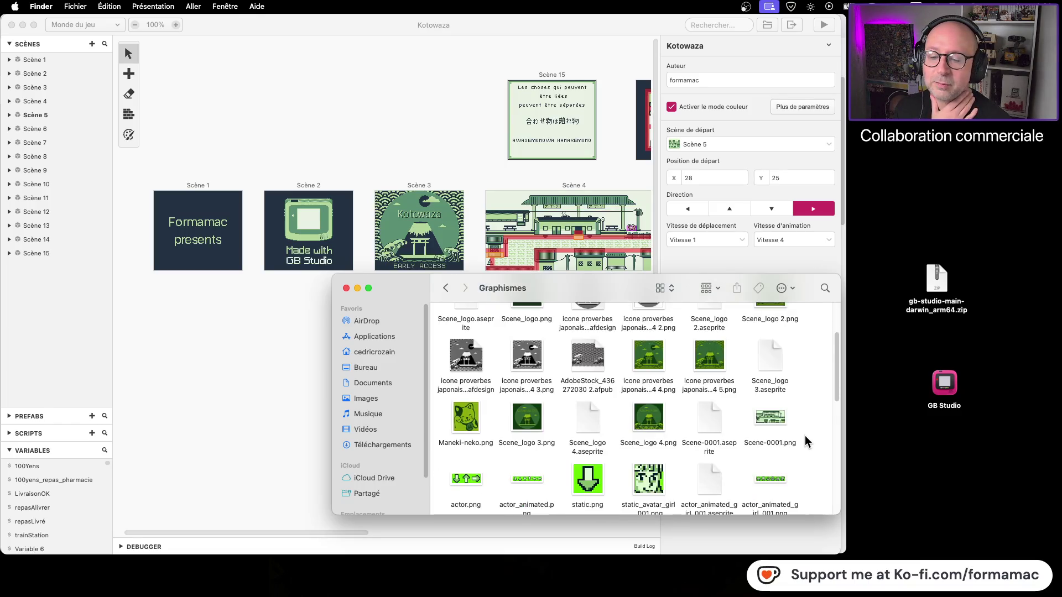
scroll(805, 437, up, 10)
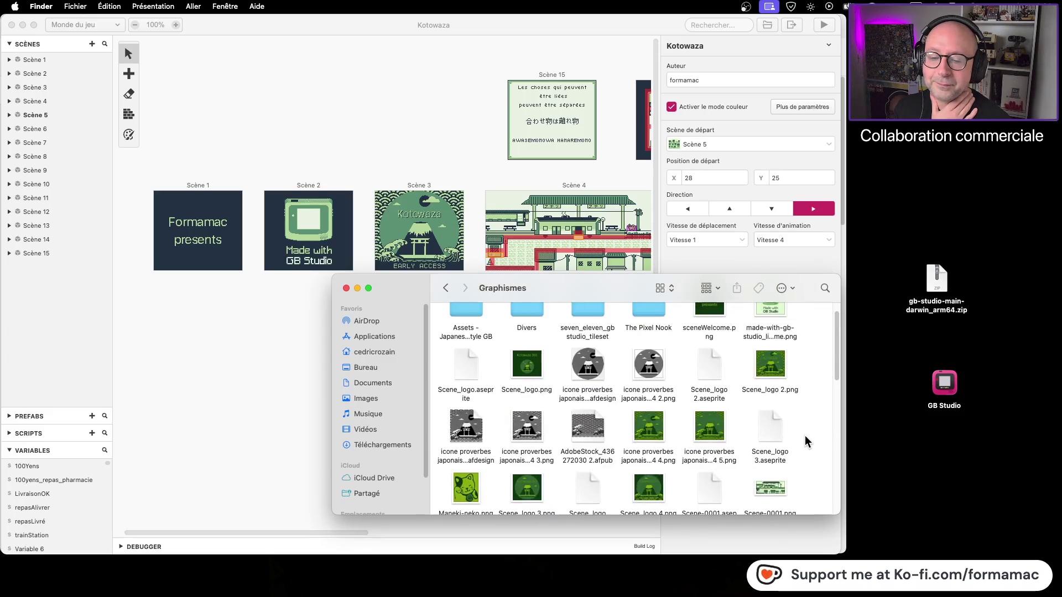
Navigate into the Kotowaza project's assets backgrounds and select the made-with-gb-studio image
click(445, 288)
double_click(652, 338)
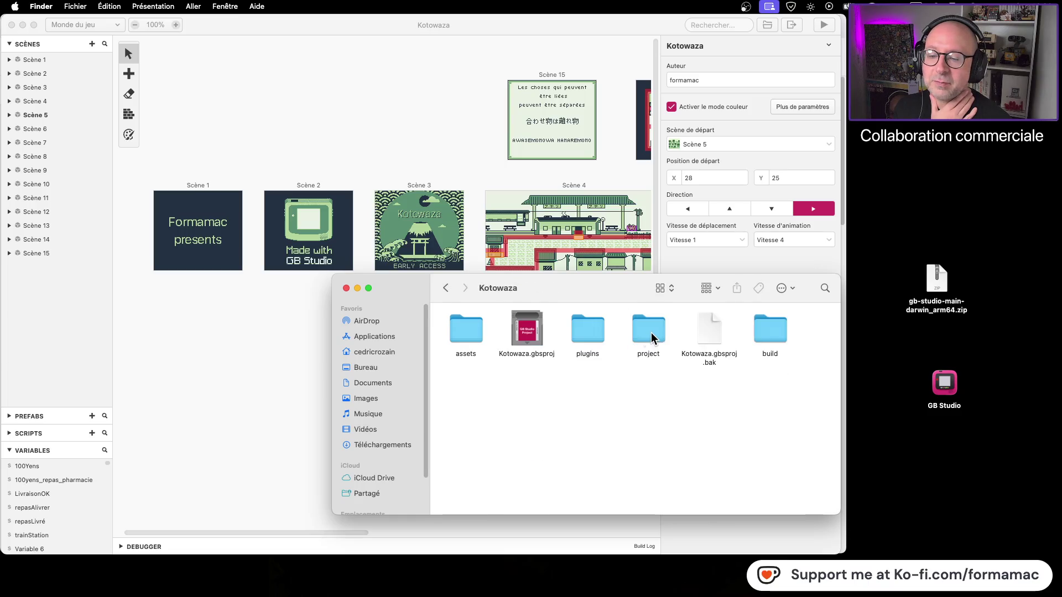
double_click(450, 340)
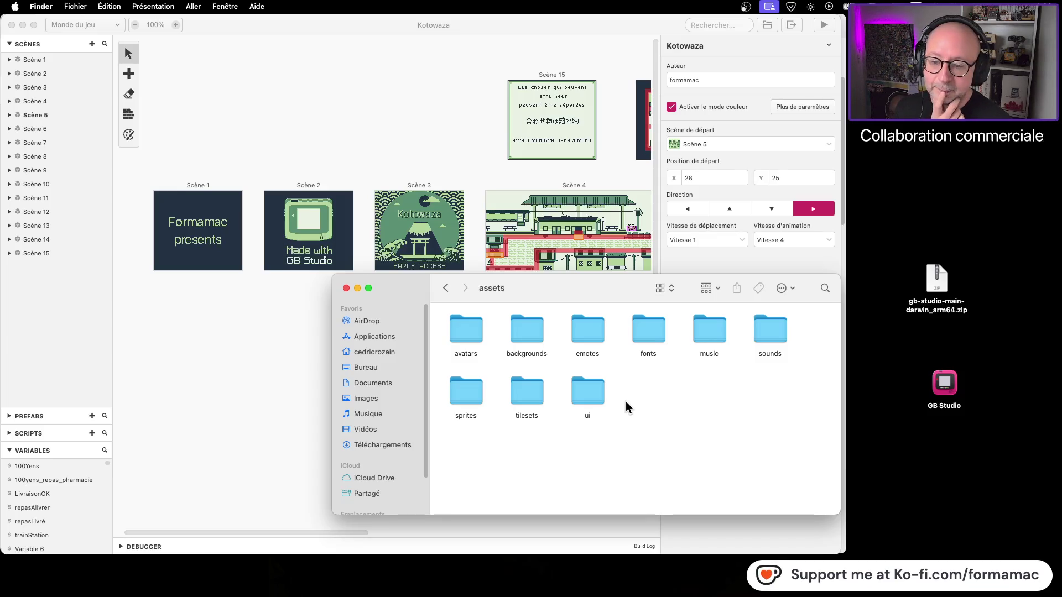
double_click(515, 330)
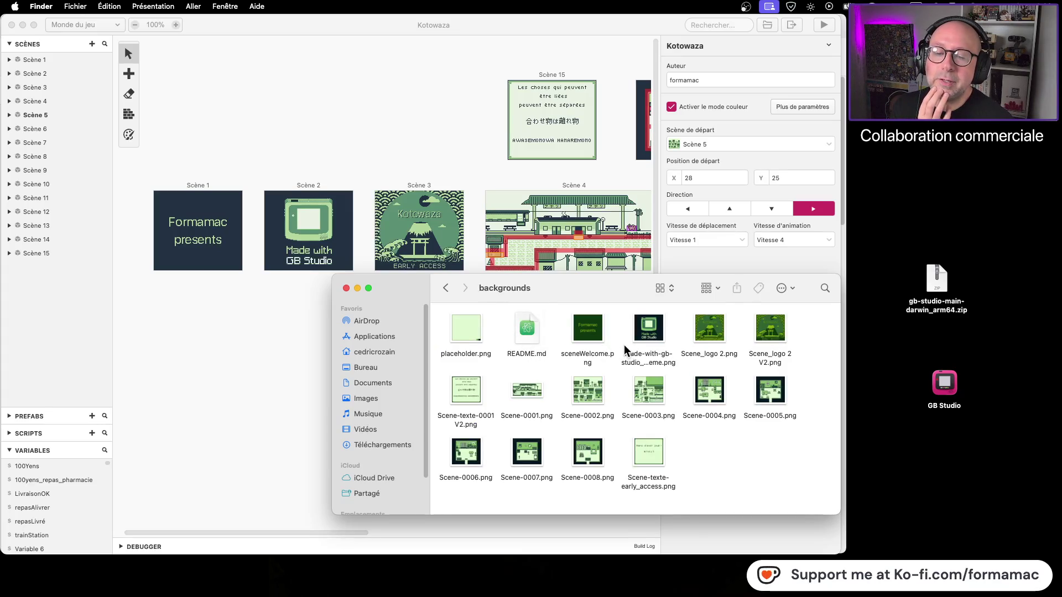
click(653, 331)
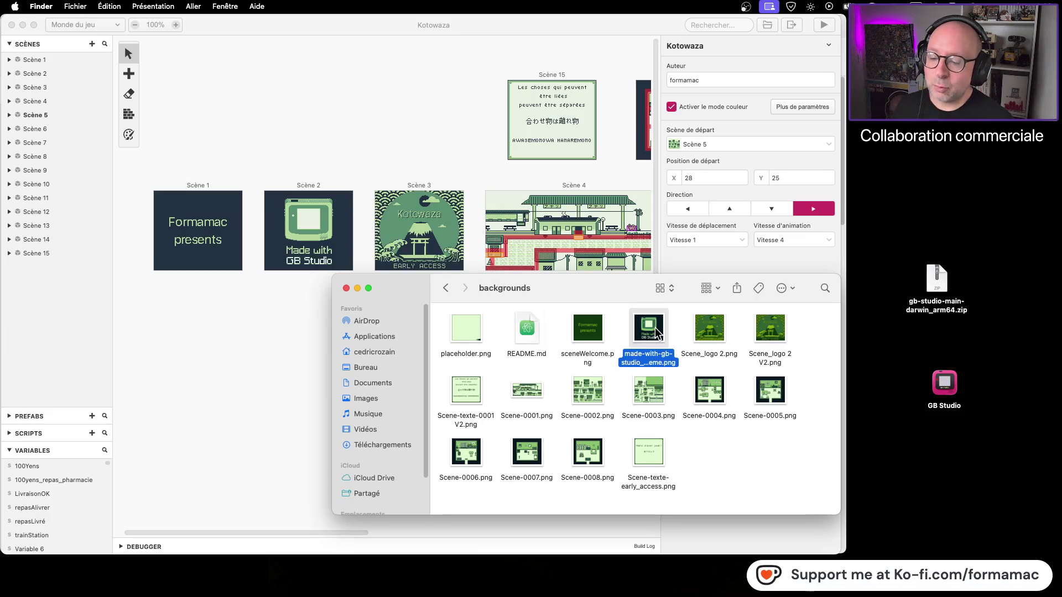
Check the assets avatars folder, then return to the Graphismes folder
double_click(445, 288)
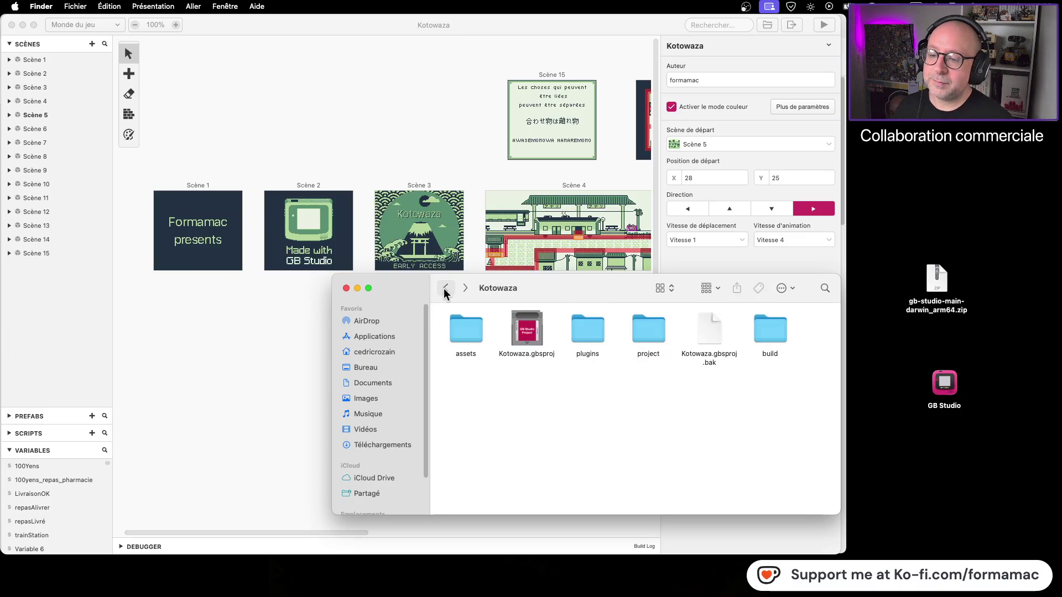
double_click(457, 330)
click(465, 332)
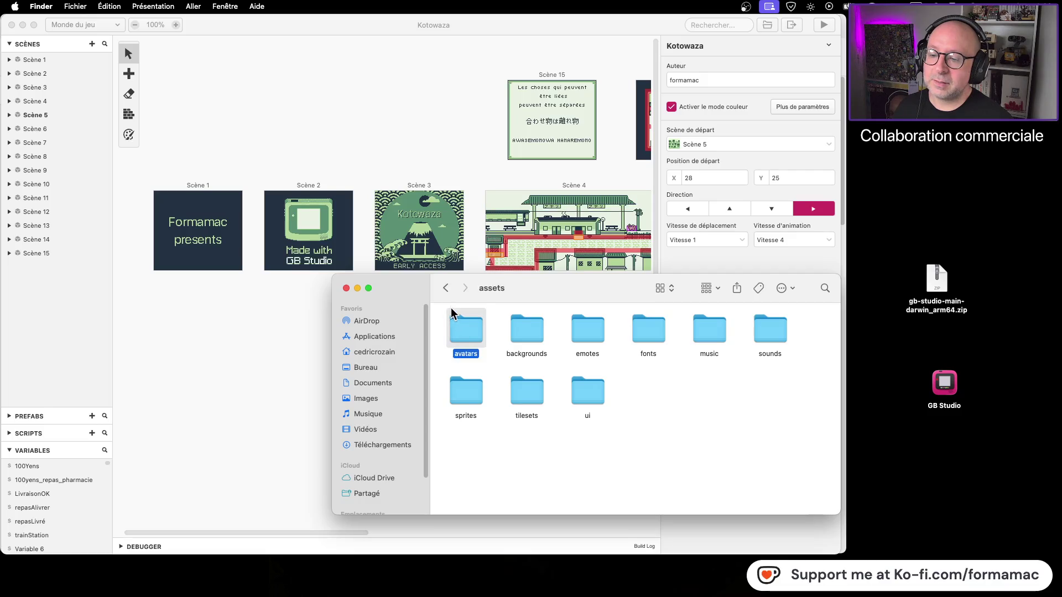
click(446, 288)
click(445, 289)
double_click(456, 330)
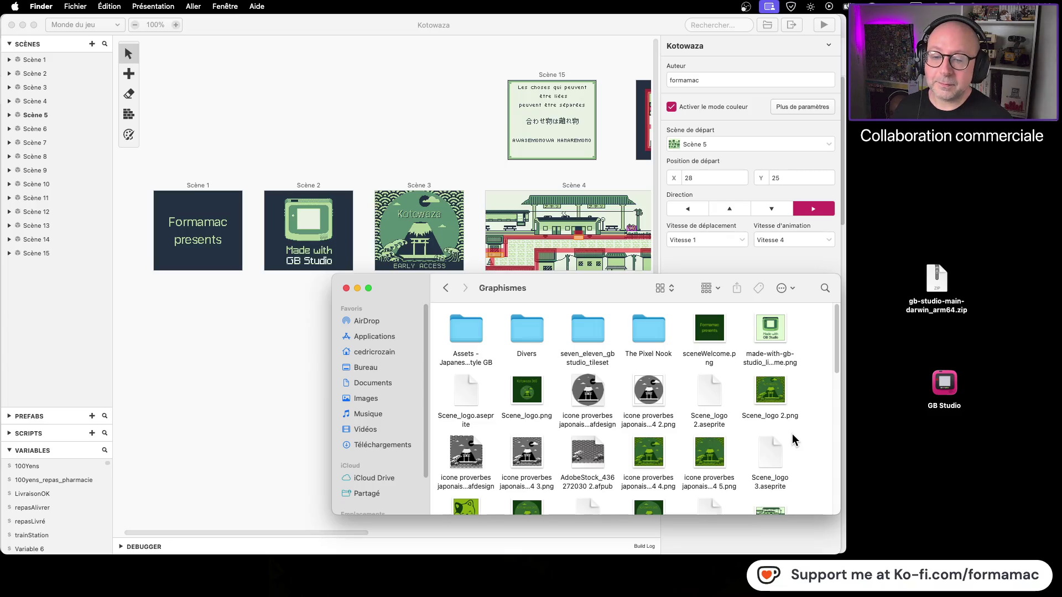
Select the made-with-gb-studio PNG among the Graphismes artwork
scroll(827, 363, down, 10)
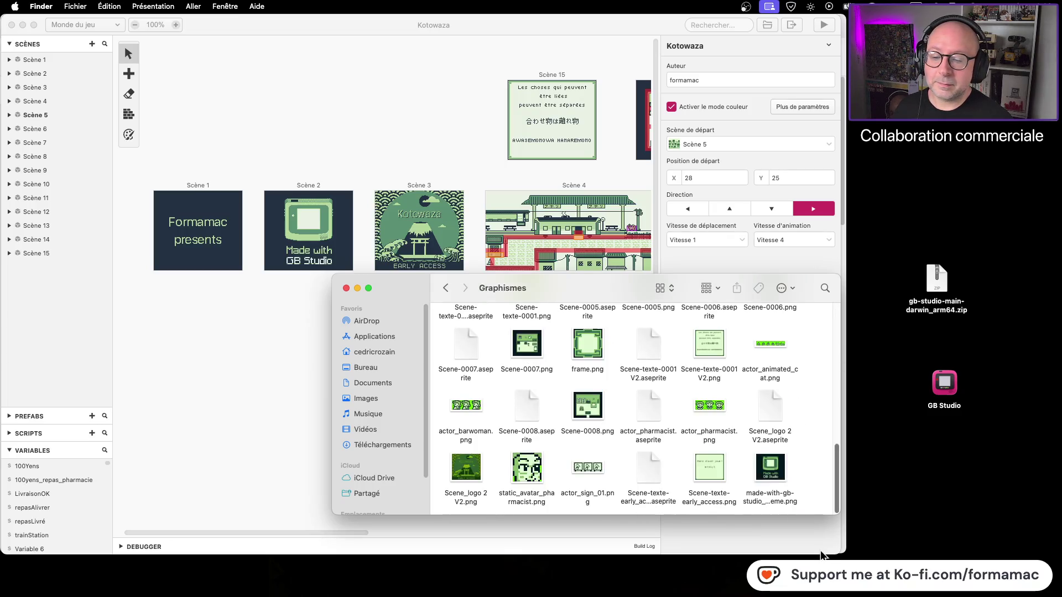
click(770, 467)
scroll(822, 465, up, 5)
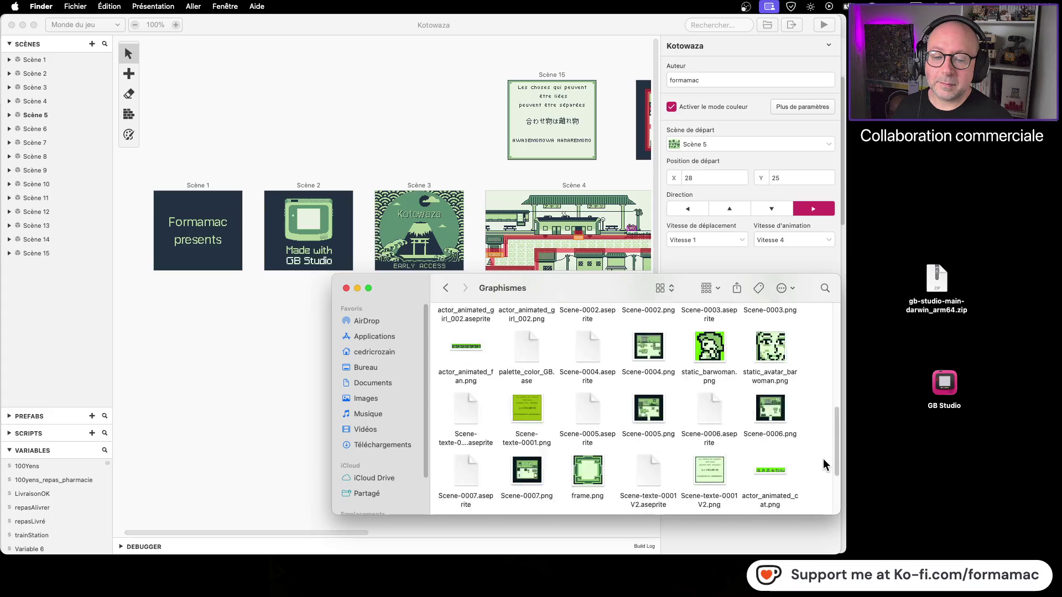
scroll(817, 468, up, 3)
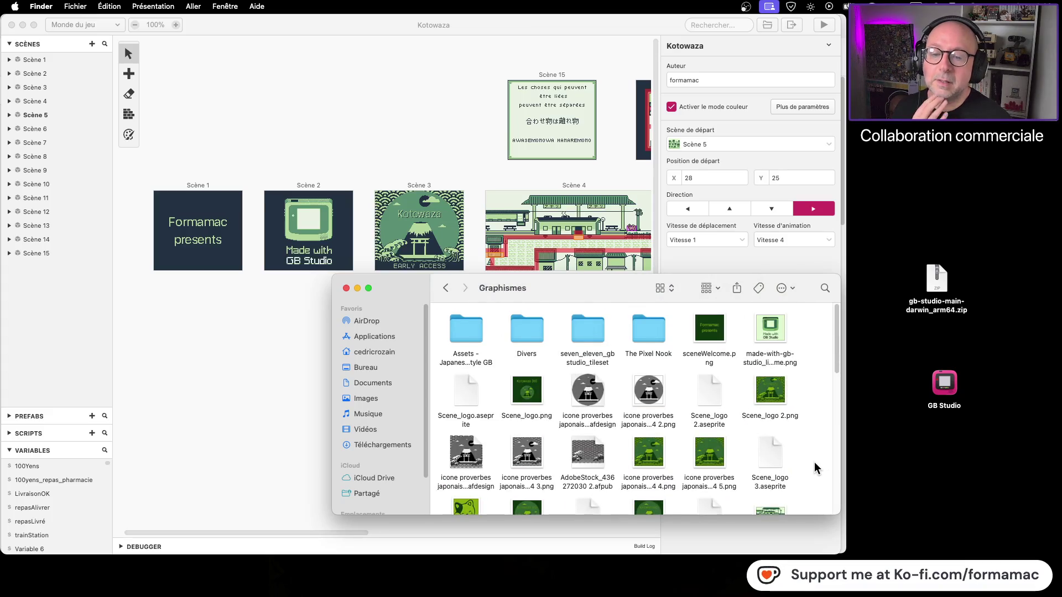
scroll(812, 459, down, 10)
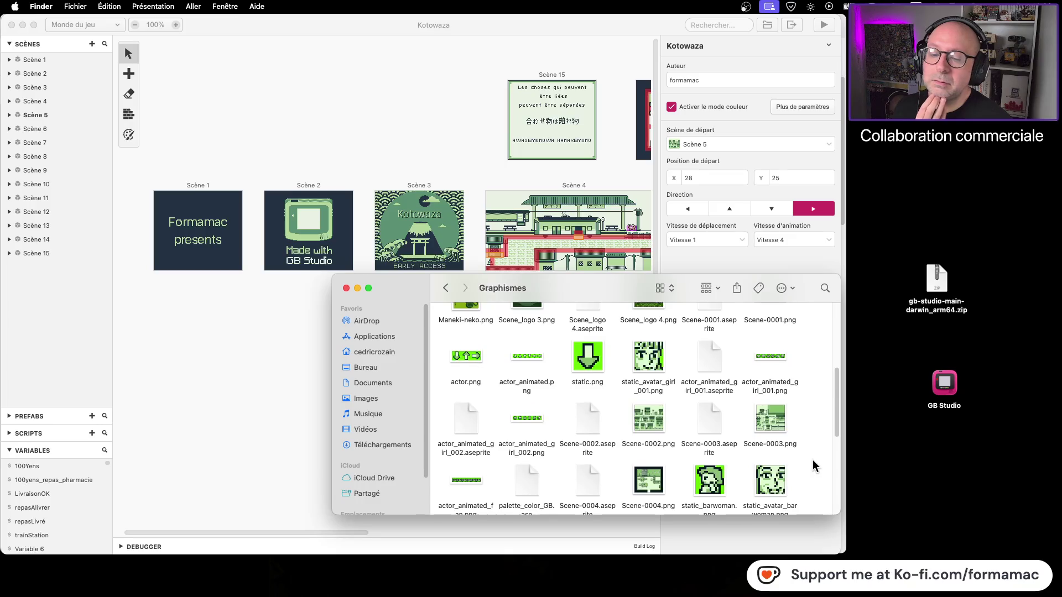
Open made-with-gb-studio_dark_theme.png with LibreSprite and enlarge the window around the sprite
double_click(788, 467)
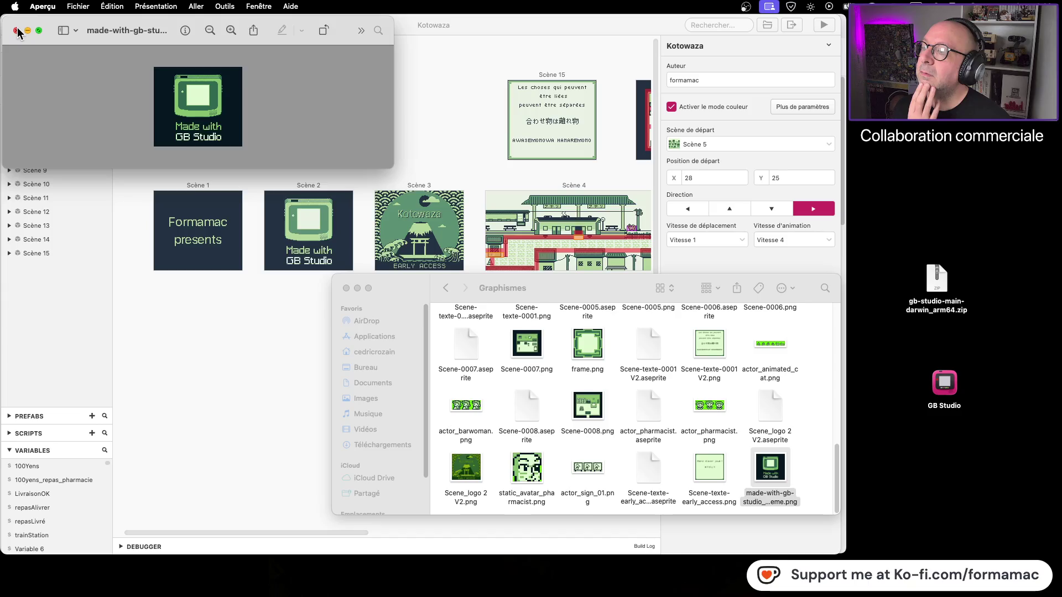
click(15, 30)
right_click(769, 470)
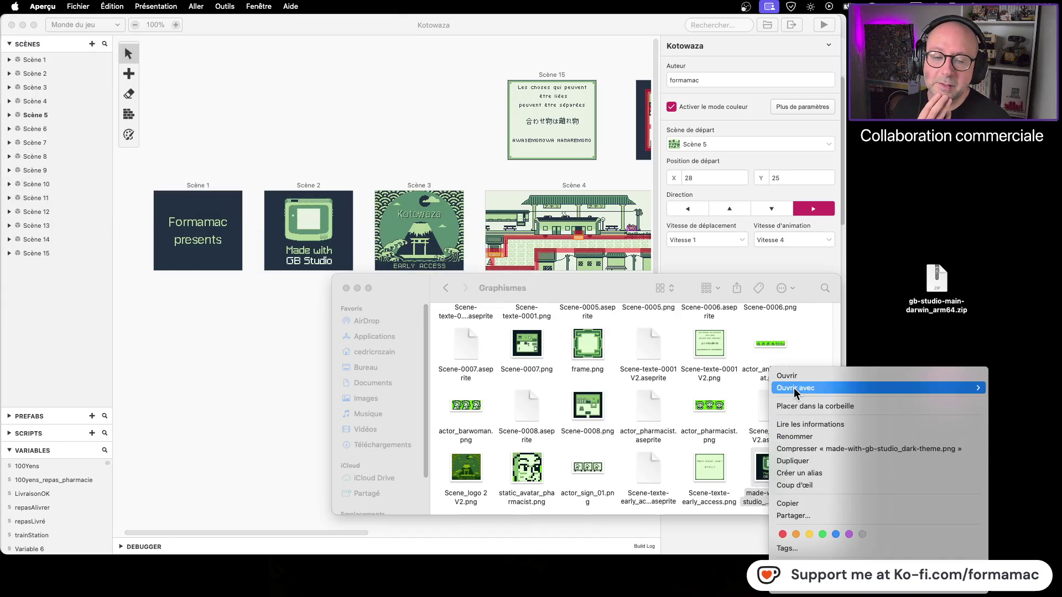
mouse_move(795, 390)
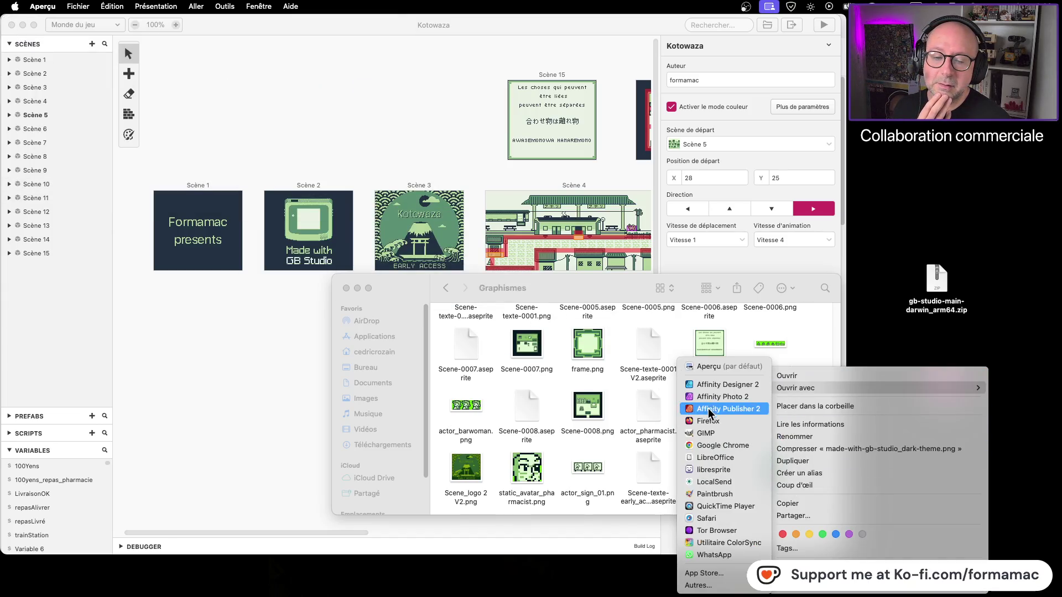
click(726, 470)
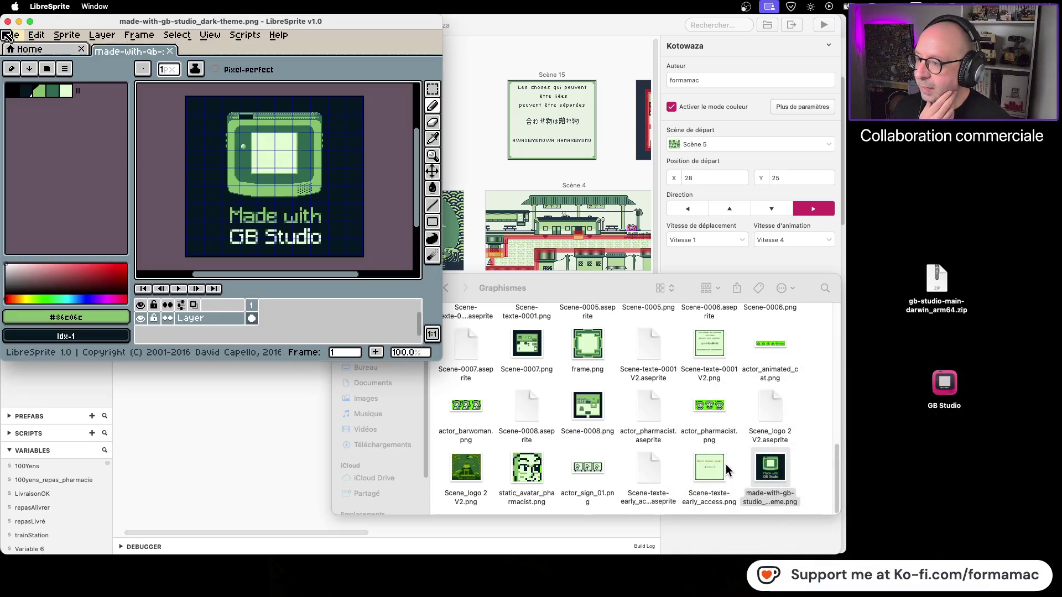
drag(441, 358, 775, 567)
drag(250, 191, 361, 298)
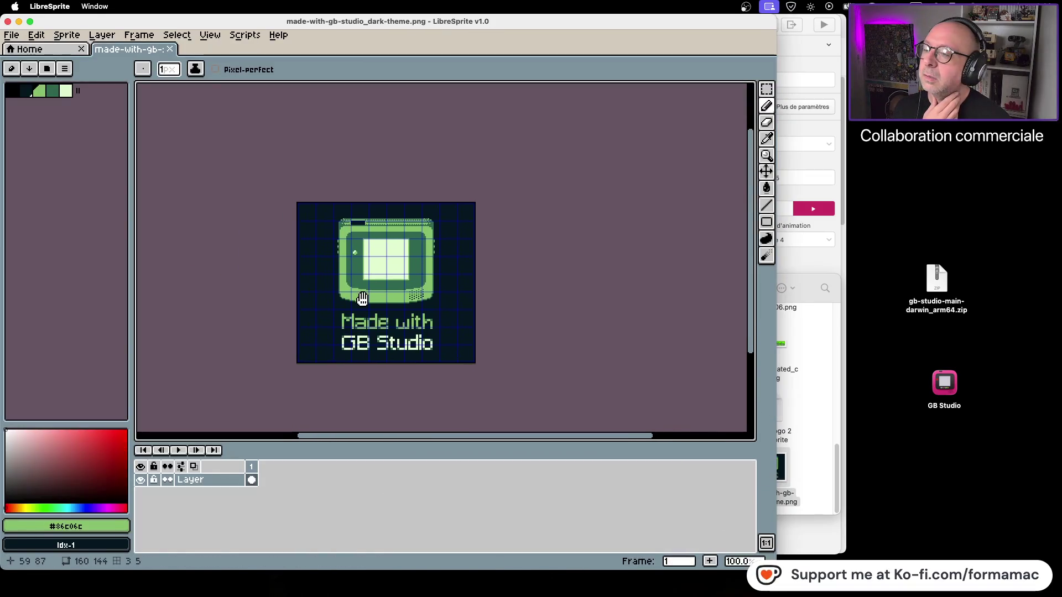
scroll(361, 297, up, 1)
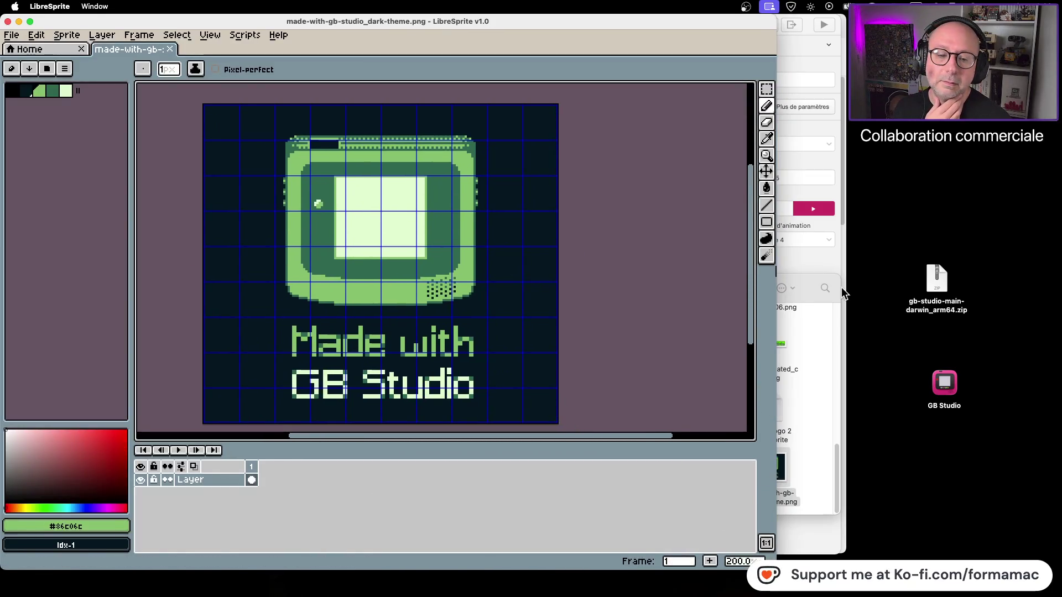
Check the desktop GB Studio app's info, then paste the 1024×1024 image onto the canvas
click(941, 394)
key(super+i)
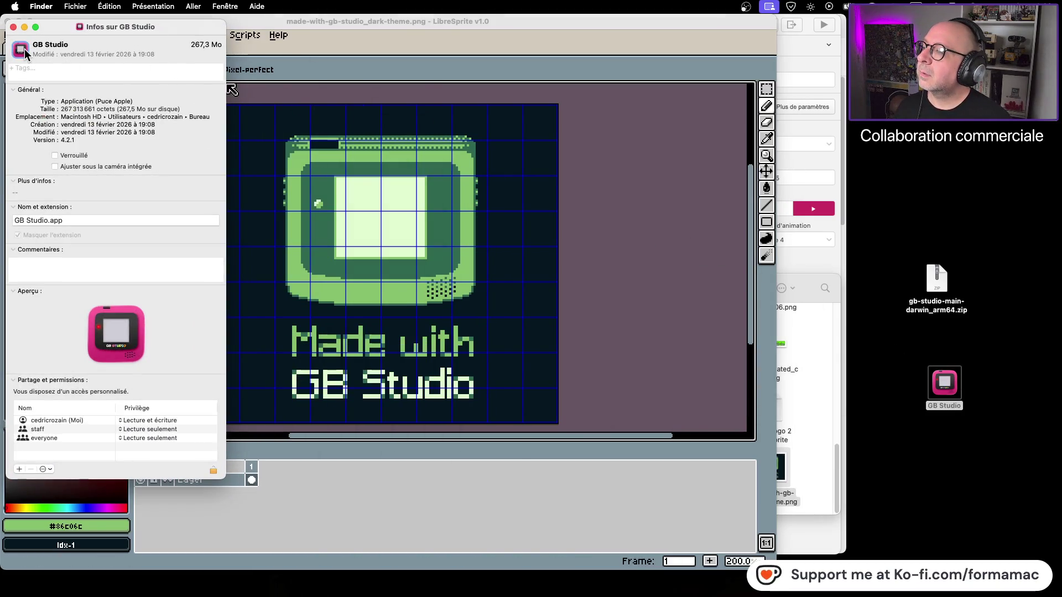
click(14, 27)
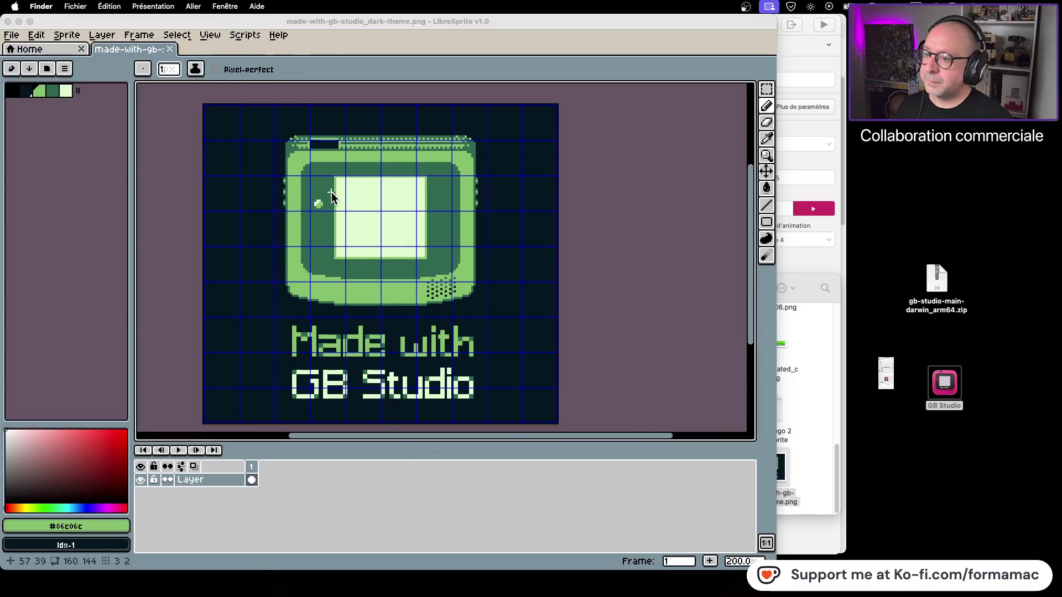
click(330, 192)
key(super+v)
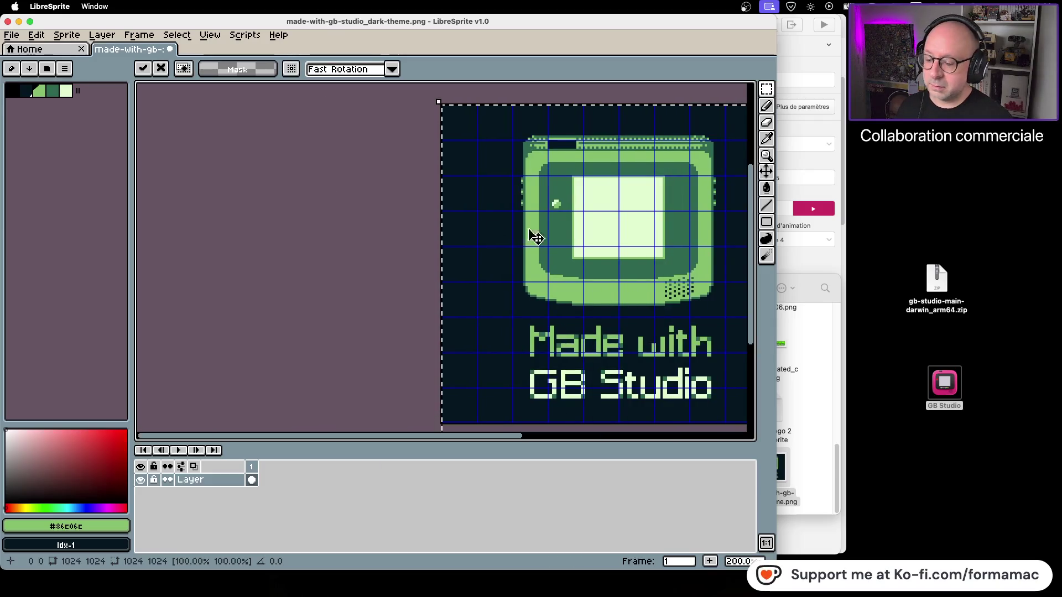
Shrink the pasted GB Studio icon to a small square, then discard it
key(i)
key(m)
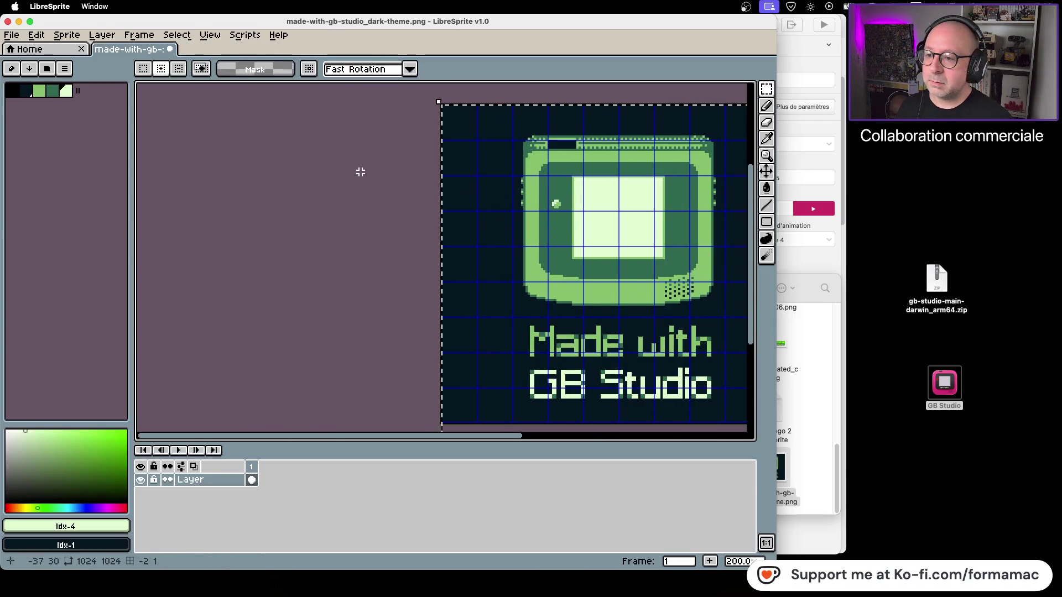
scroll(560, 230, right, 5)
scroll(559, 230, down, 2)
scroll(404, 205, down, 6)
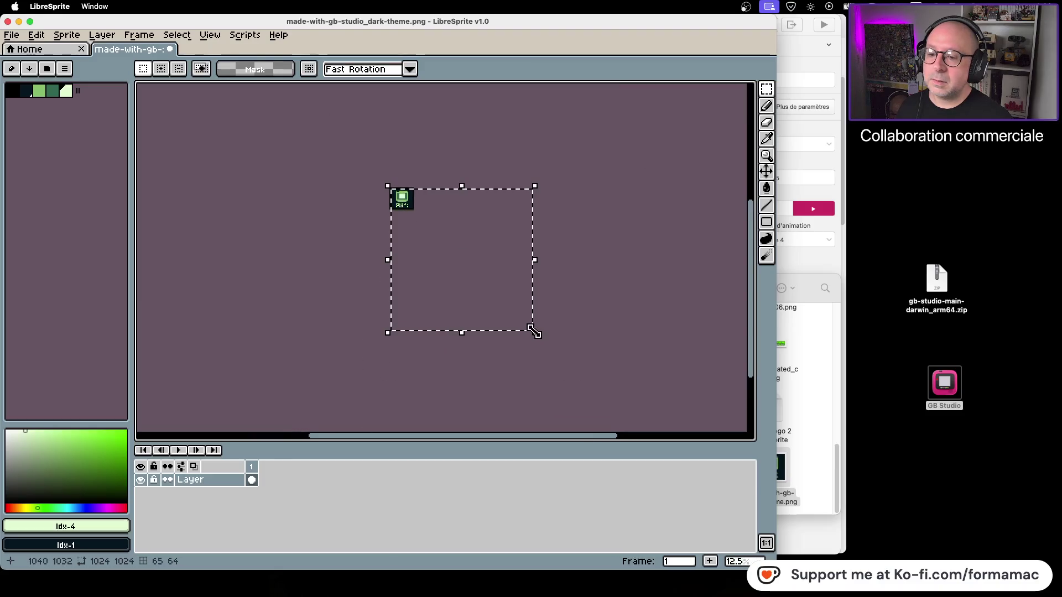
drag(534, 332, 417, 229)
key(Escape)
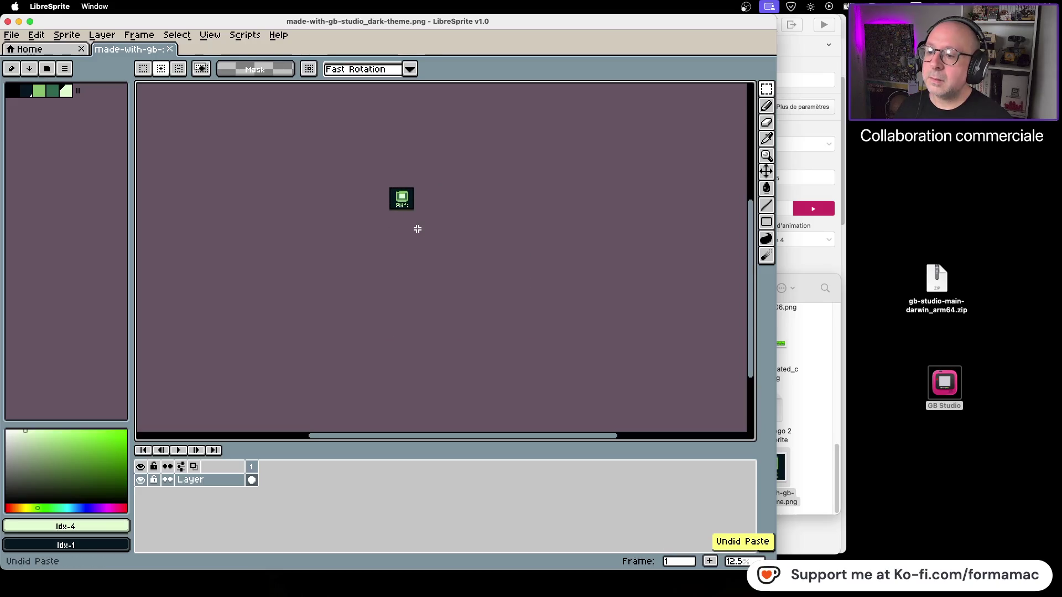
Paste the GB Studio icon again, scale it to about 31%, then undo the paste
scroll(409, 217, up, 6)
scroll(409, 216, down, 2)
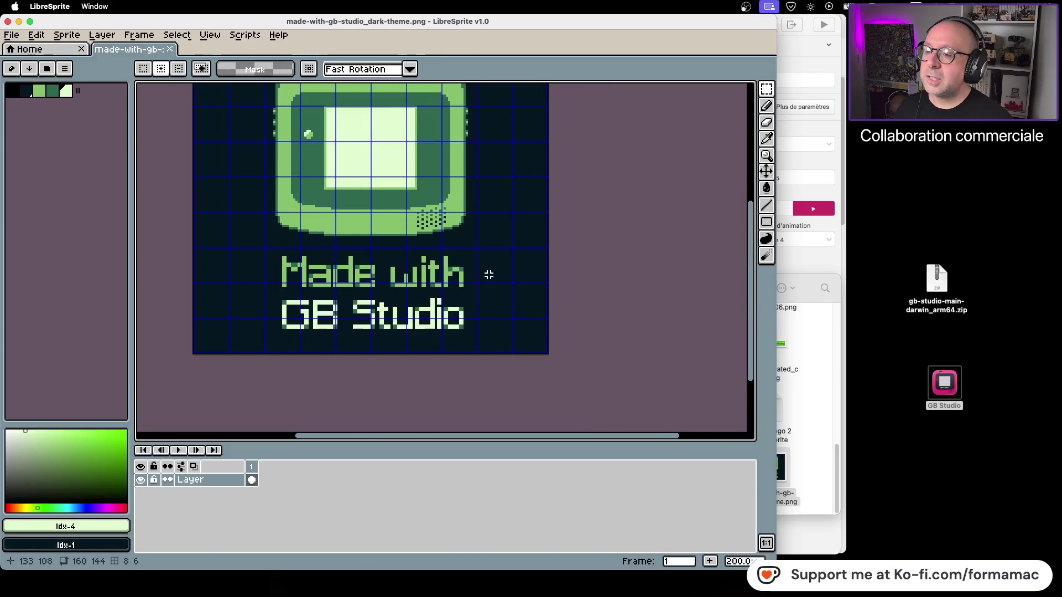
scroll(486, 273, down, 1)
key(super+v)
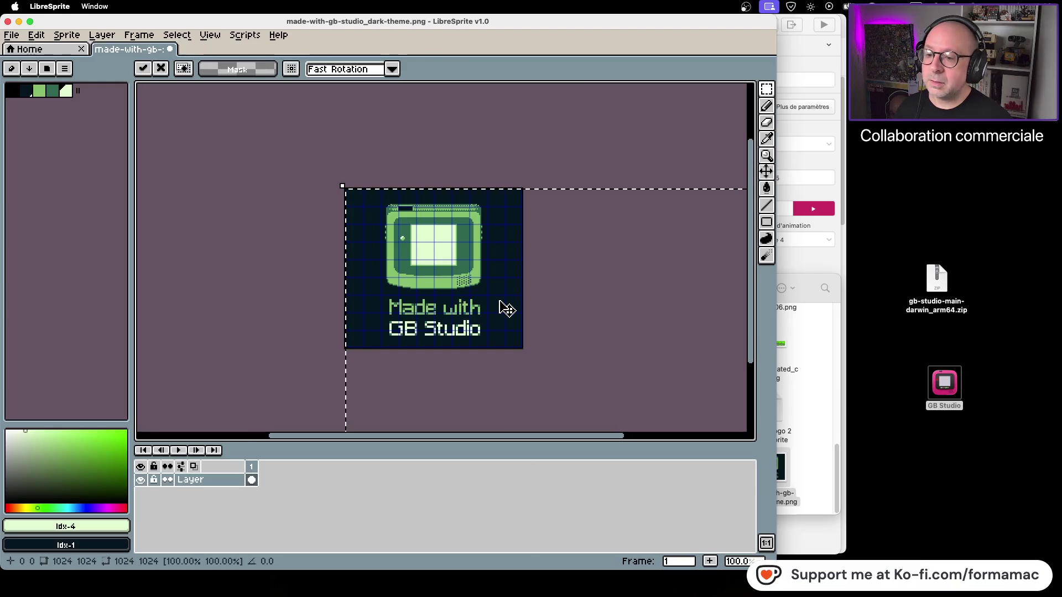
scroll(502, 305, down, 6)
drag(580, 387, 497, 306)
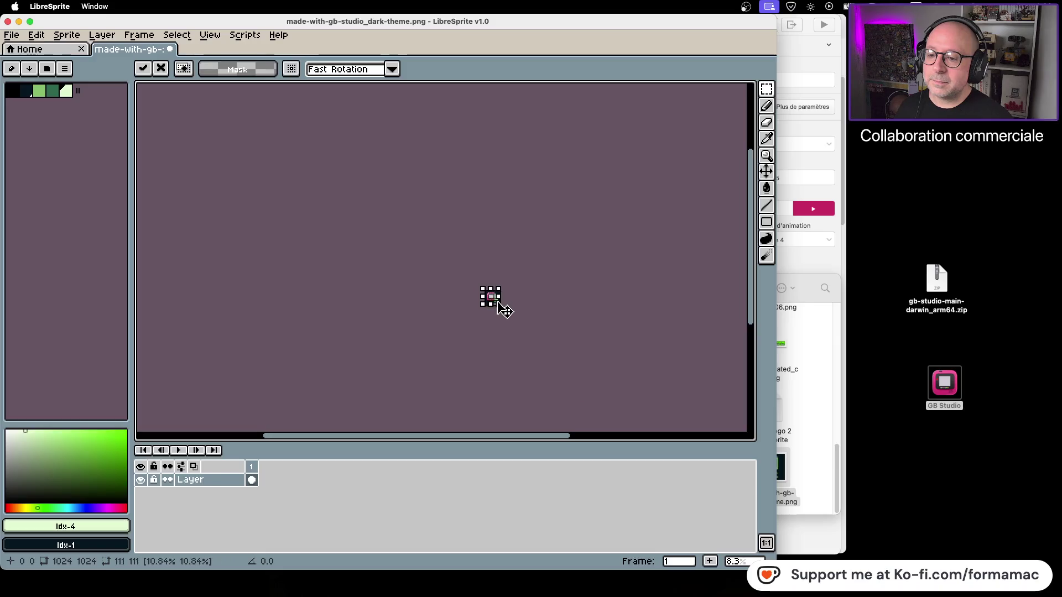
key(i)
click(492, 299)
key(m)
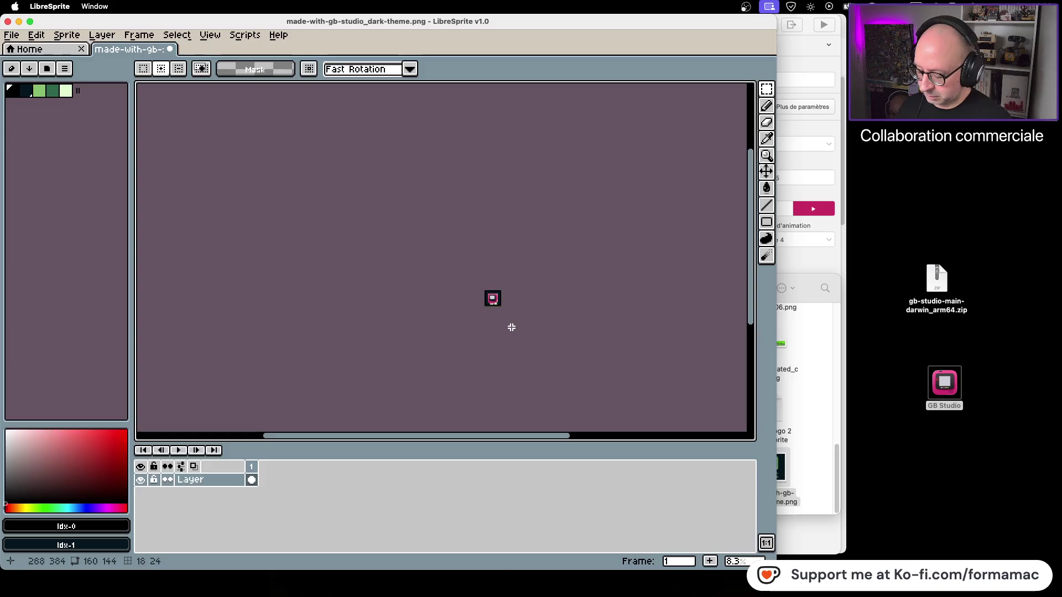
scroll(500, 325, up, 8)
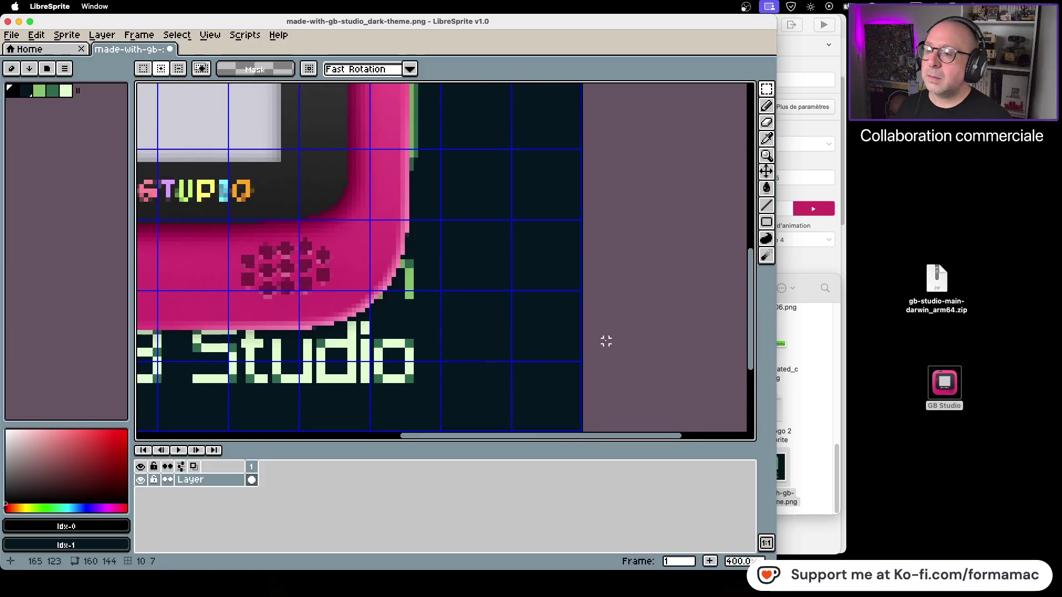
scroll(527, 243, down, 3)
scroll(526, 238, up, 2)
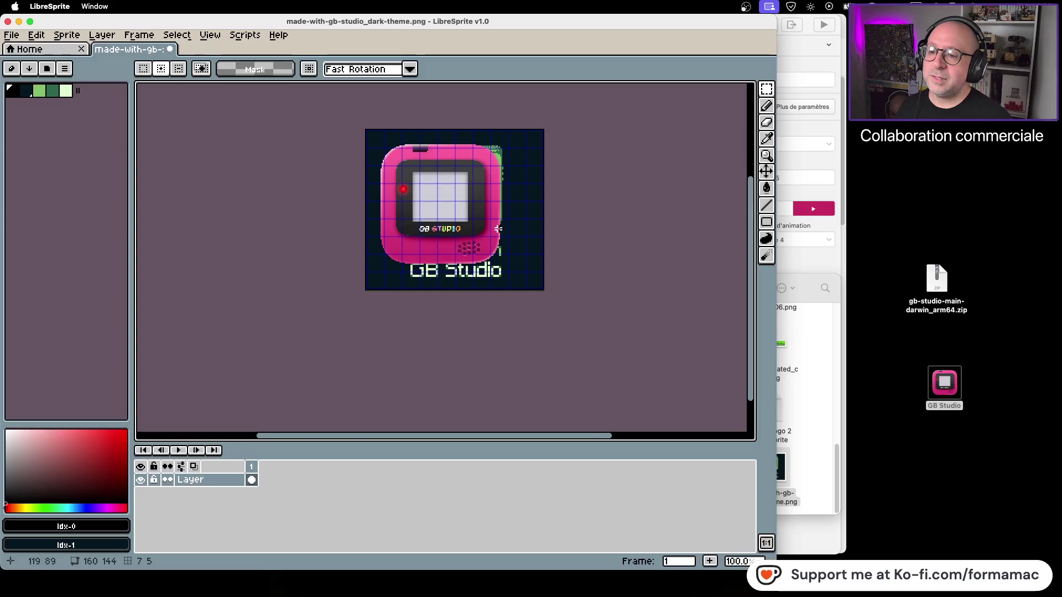
key(super+z)
key(super+z)
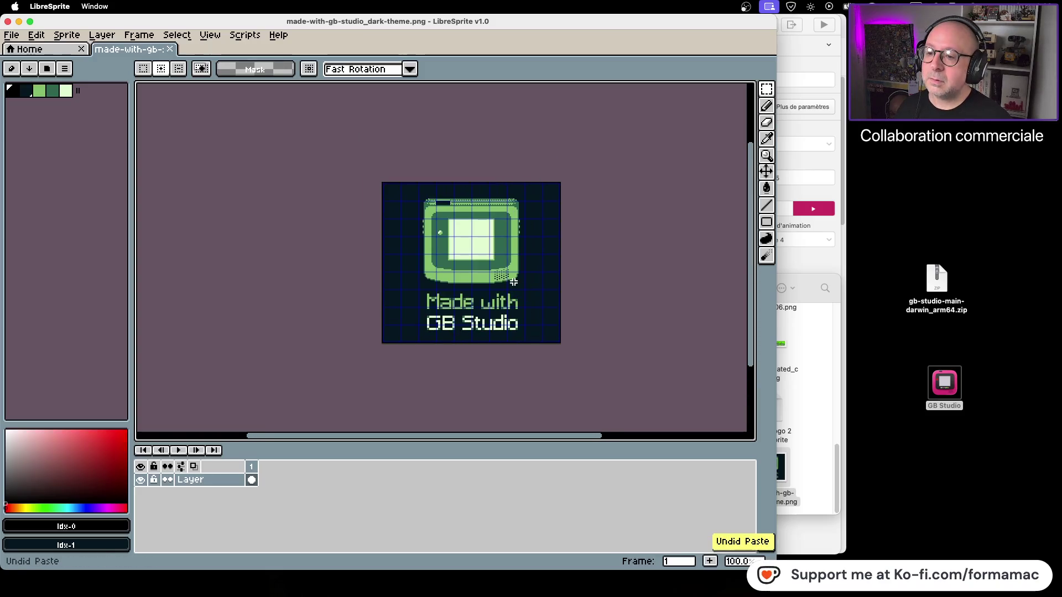
click(11, 35)
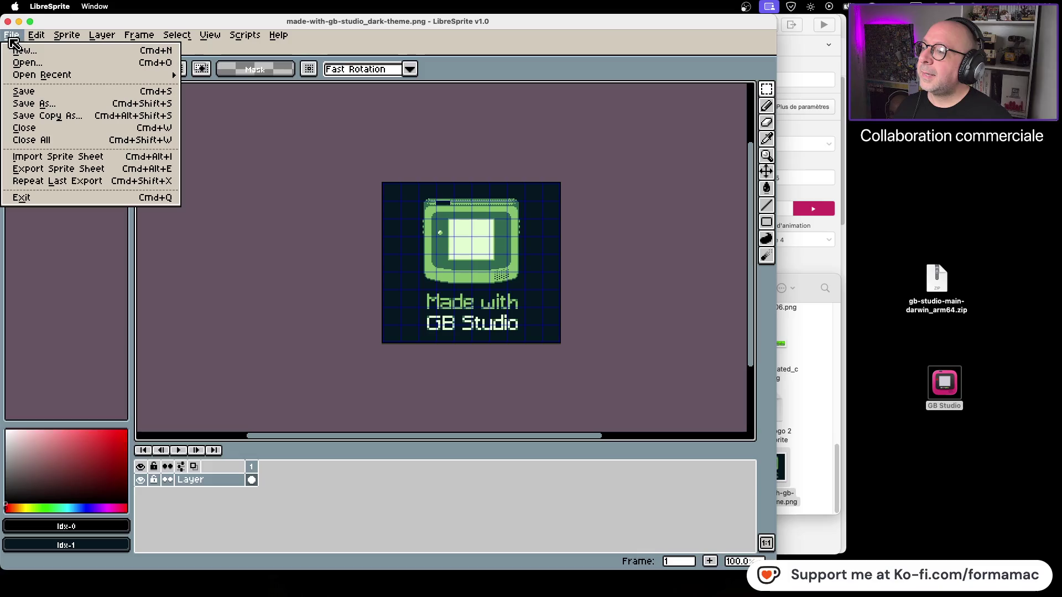
Create a new blank 1024×1024 sprite, Sprite-0001
click(21, 55)
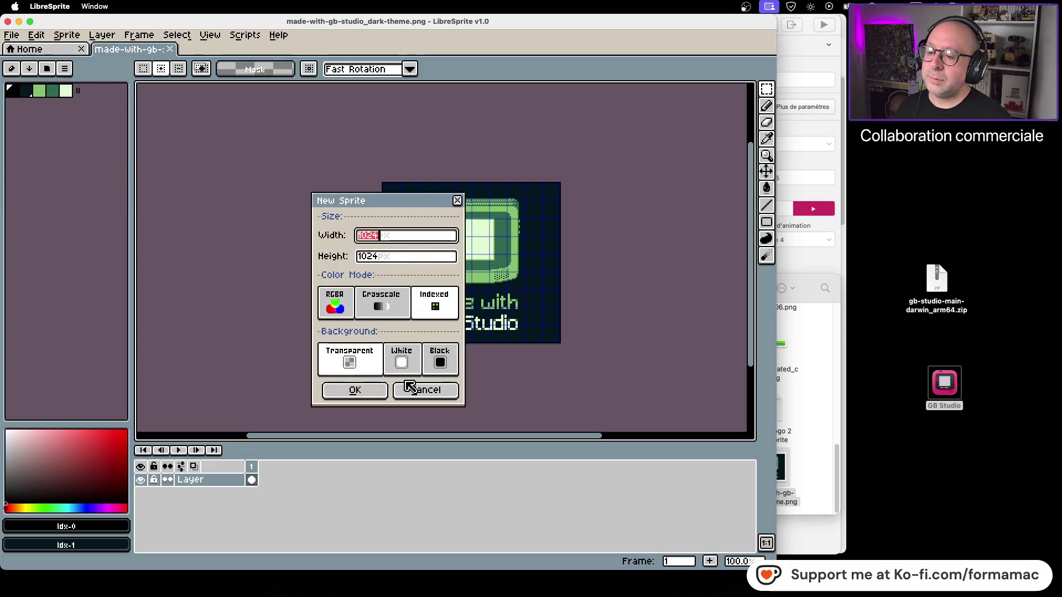
click(357, 391)
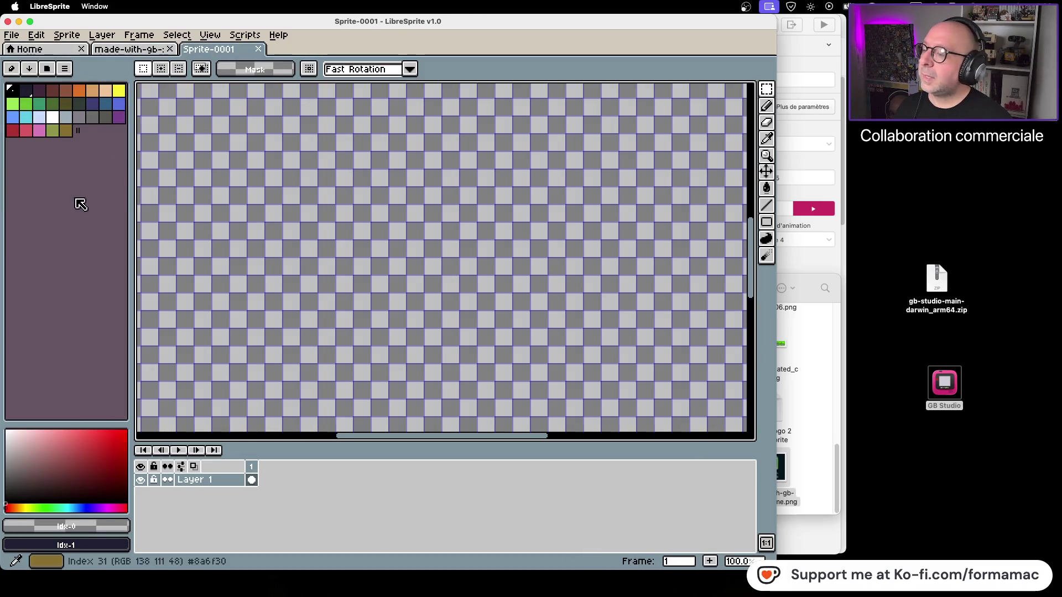
click(65, 69)
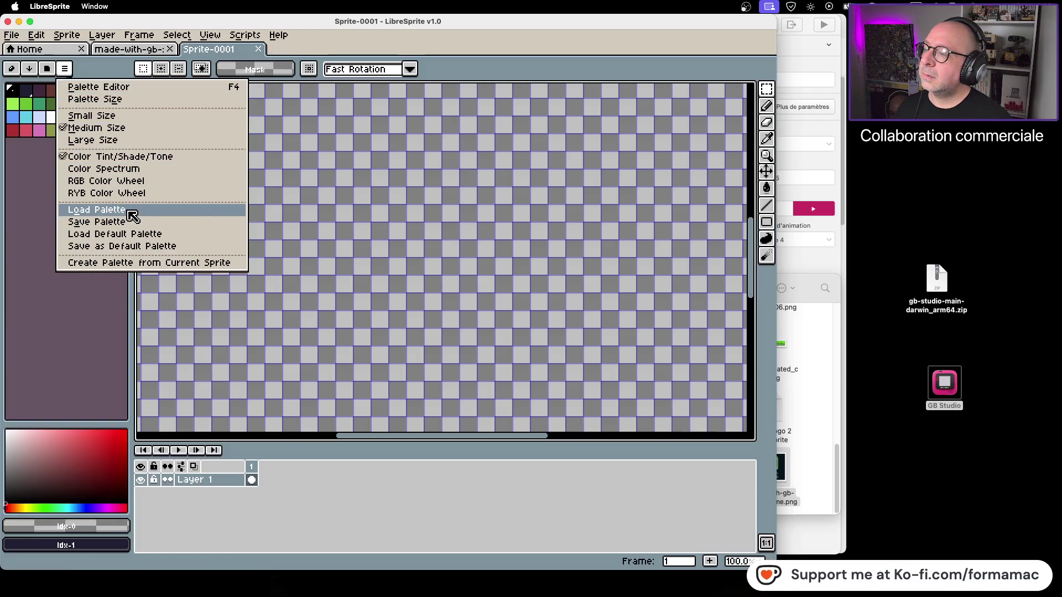
click(64, 69)
click(61, 51)
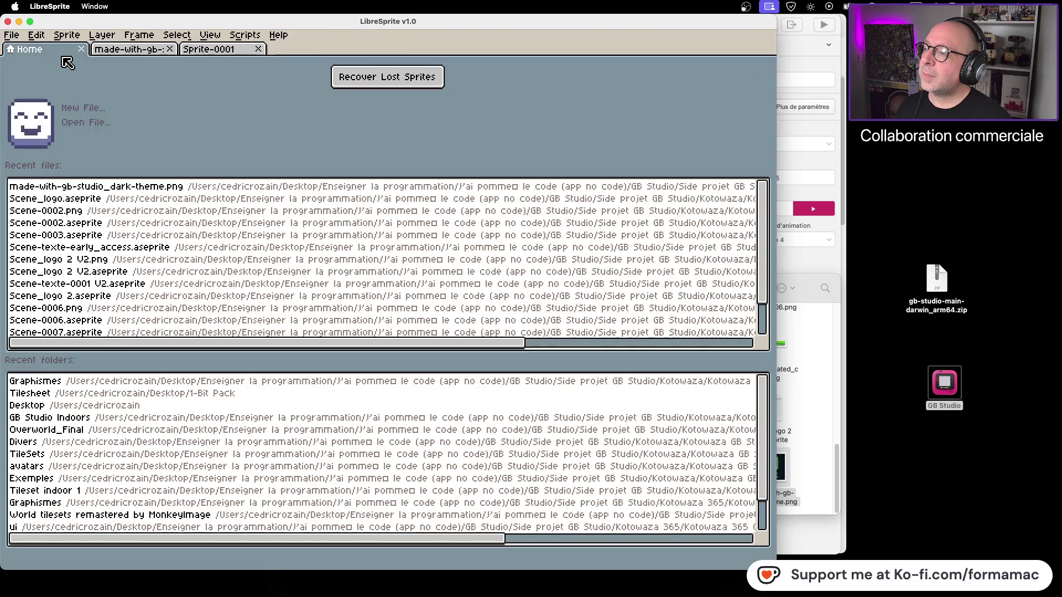
click(187, 52)
Load the gameboy preset palette into Sprite-0001
click(64, 68)
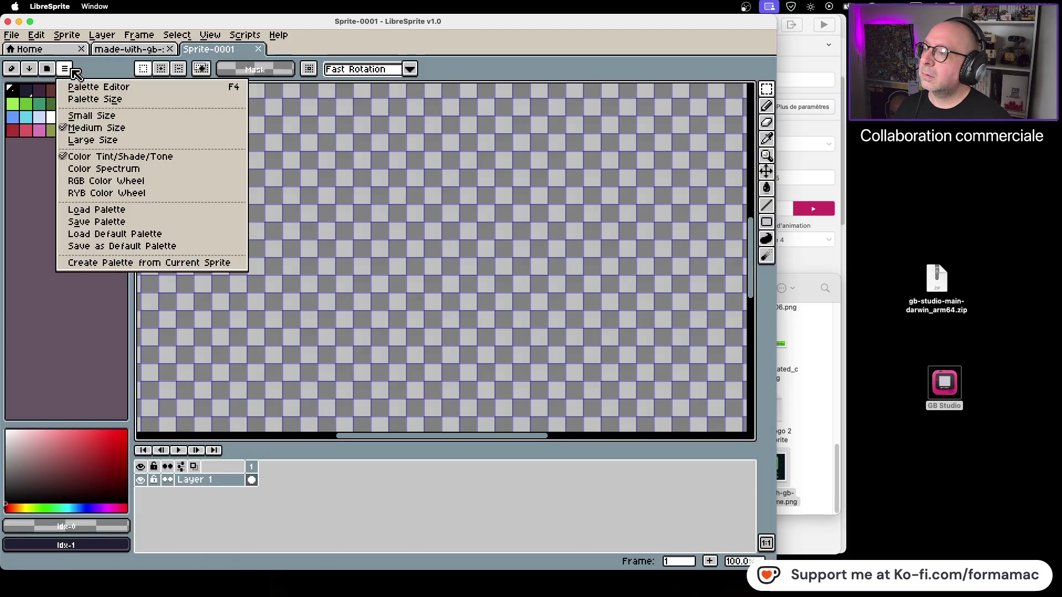
click(60, 71)
click(59, 71)
scroll(108, 158, down, 5)
scroll(108, 157, down, 4)
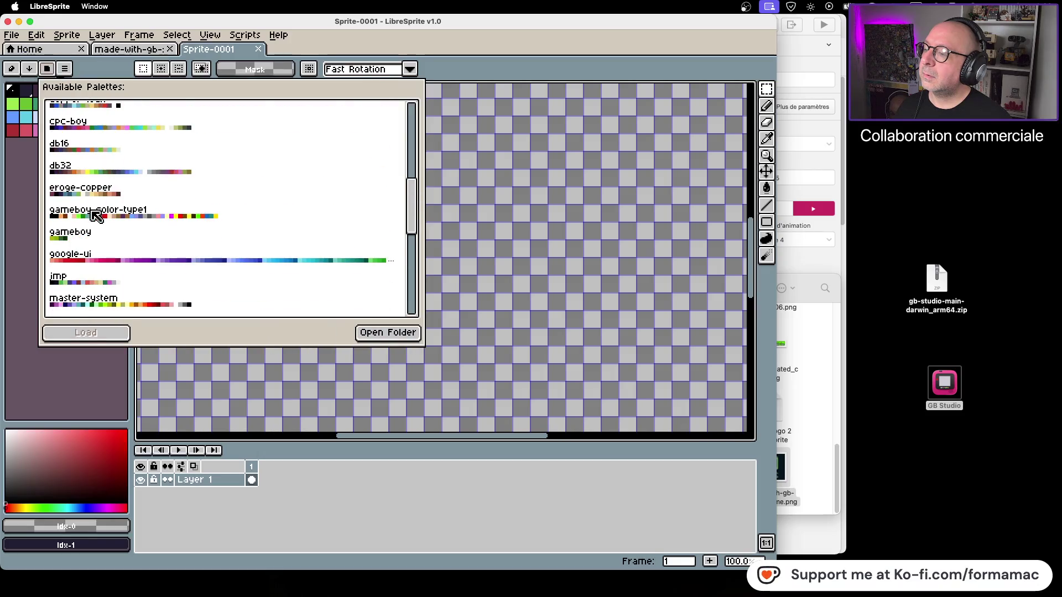
click(93, 243)
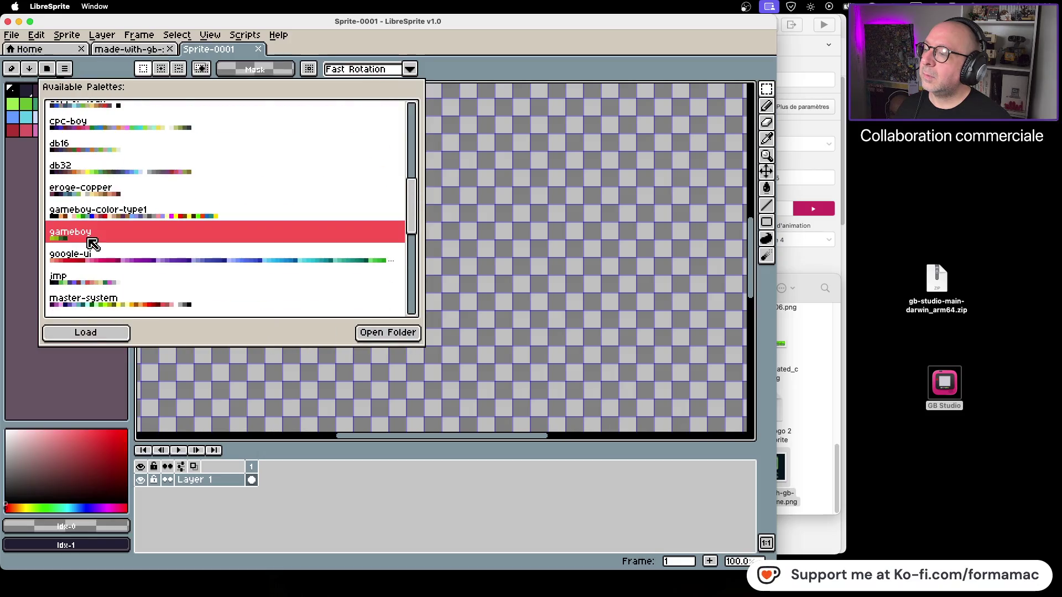
click(103, 335)
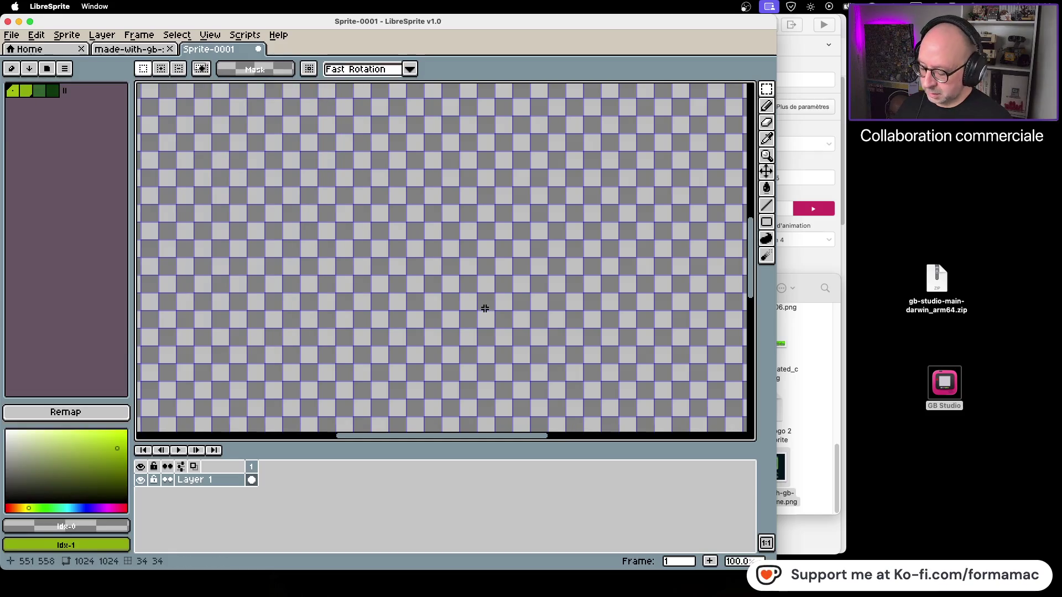
Paste the copied GB Studio icon onto the new sprite's canvas
key(super+v)
scroll(485, 299, down, 3)
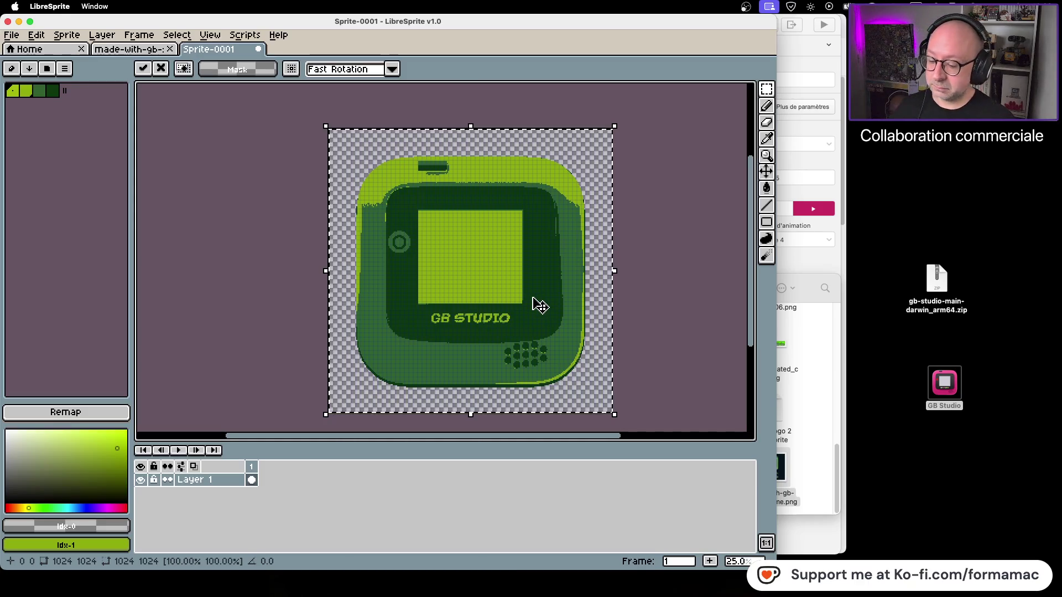
click(110, 49)
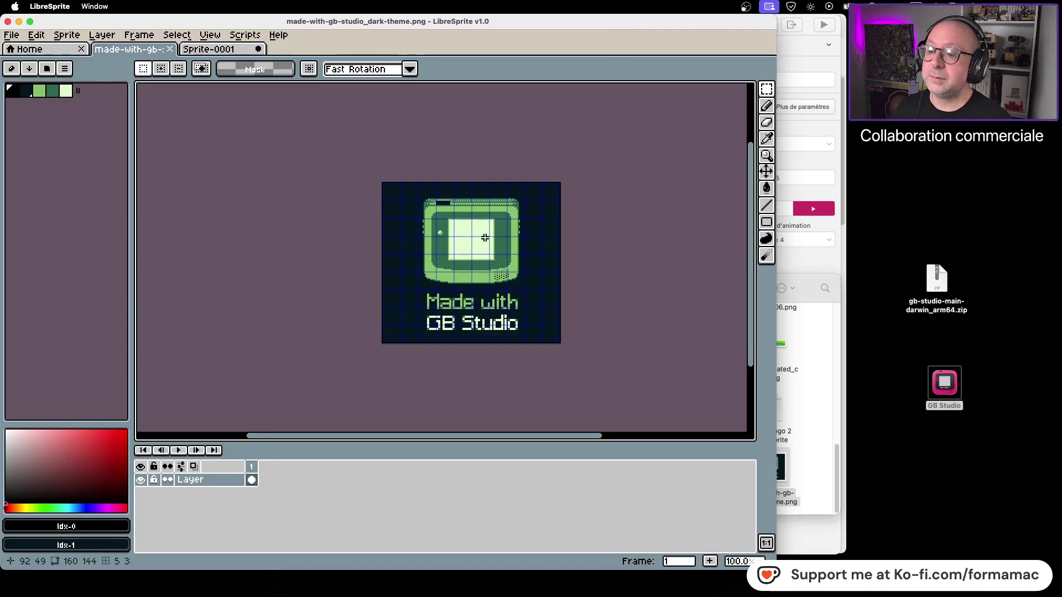
Paste the icon into the Made with GB Studio image, shrink it and centre it
scroll(485, 238, up, 2)
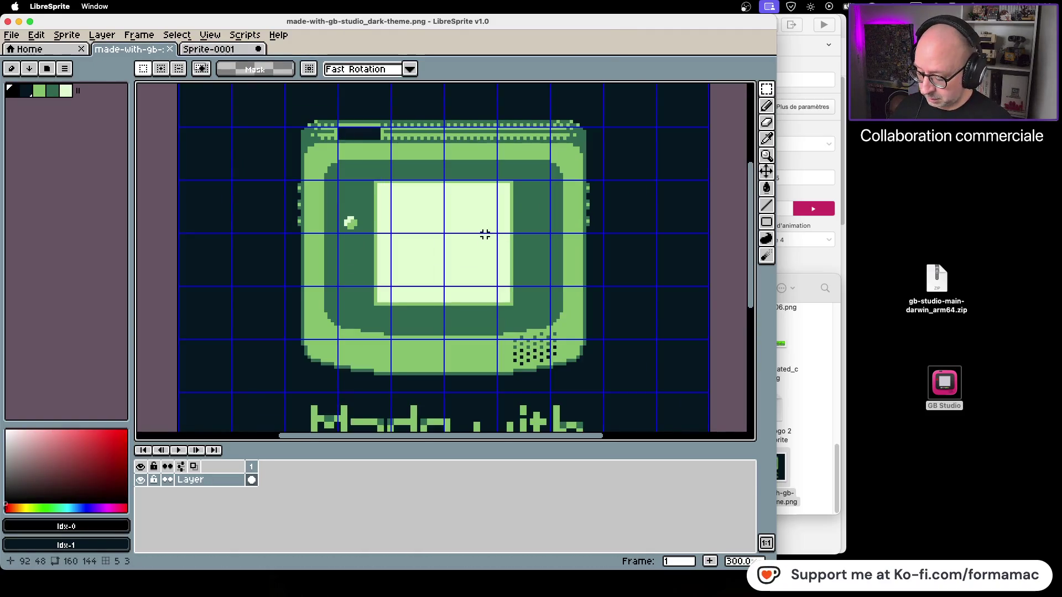
key(ctrl+v)
scroll(486, 239, down, 7)
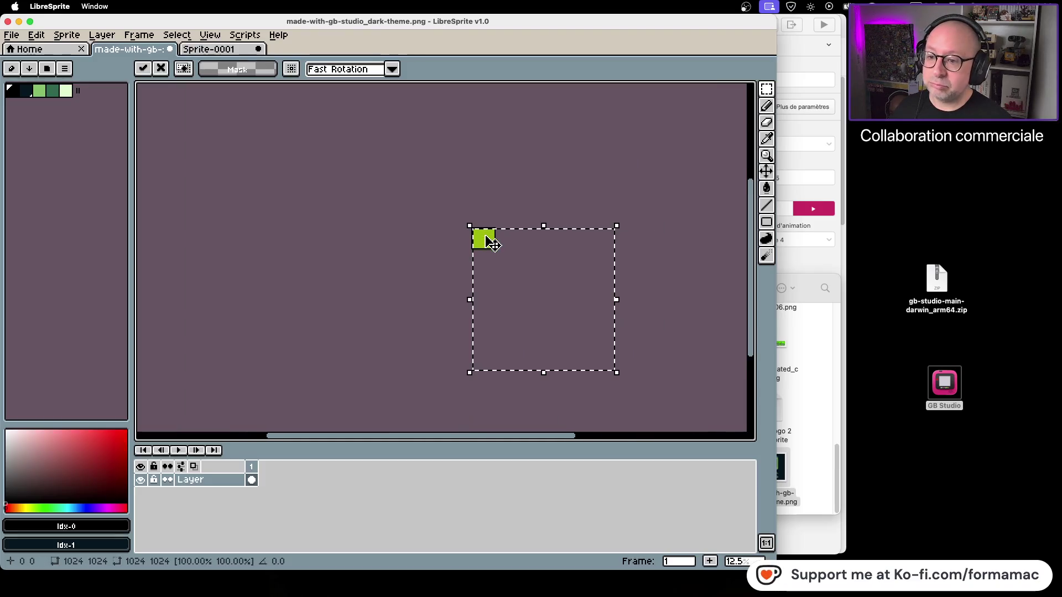
mouse_move(619, 374)
mouse_down()
mouse_move(542, 325)
mouse_move(471, 251)
mouse_up()
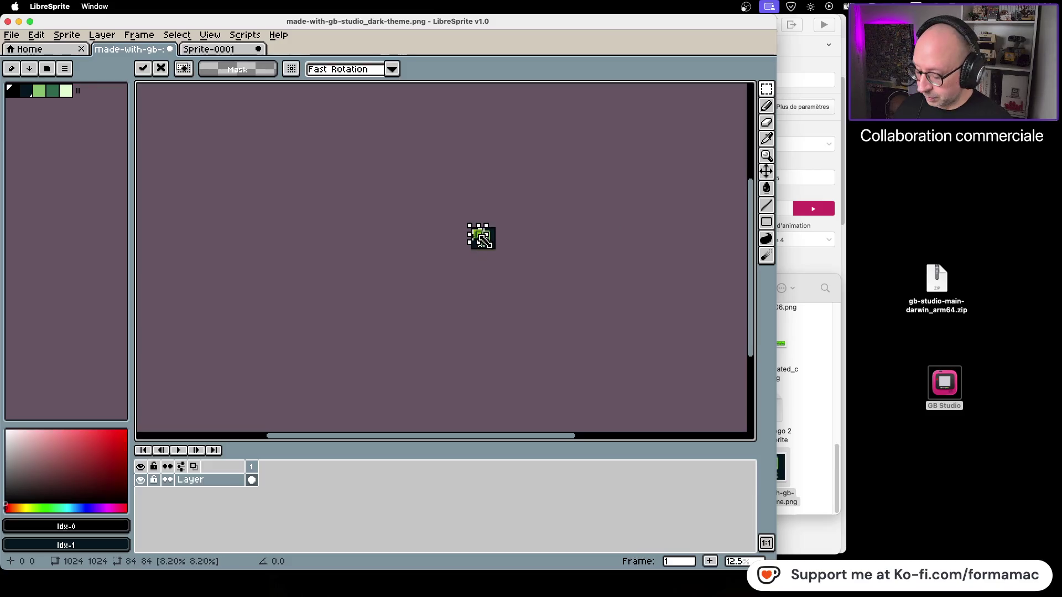
scroll(486, 237, up, 8)
scroll(453, 240, down, 5)
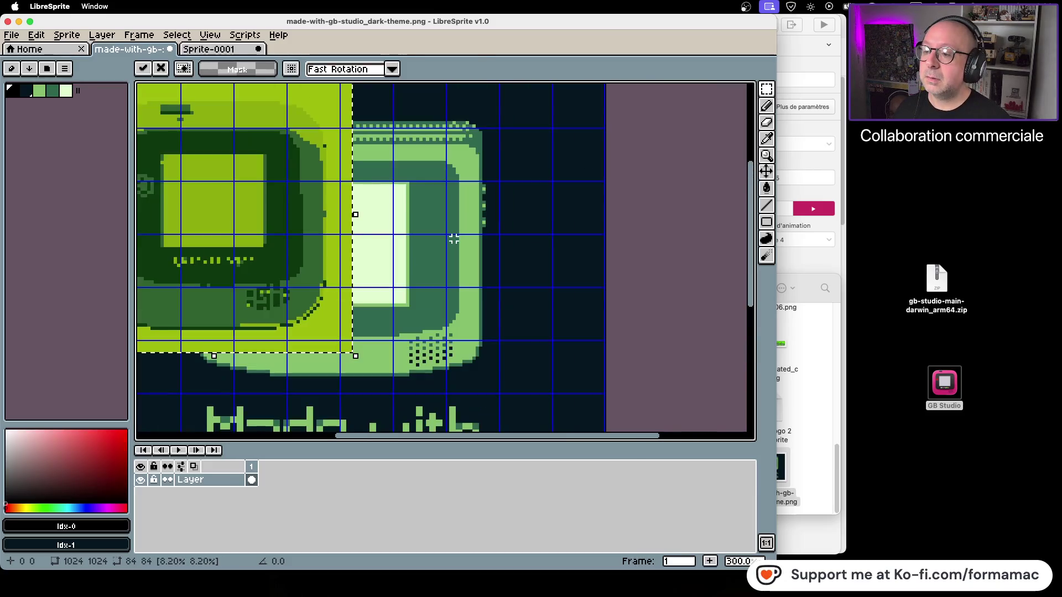
drag(406, 243, 469, 271)
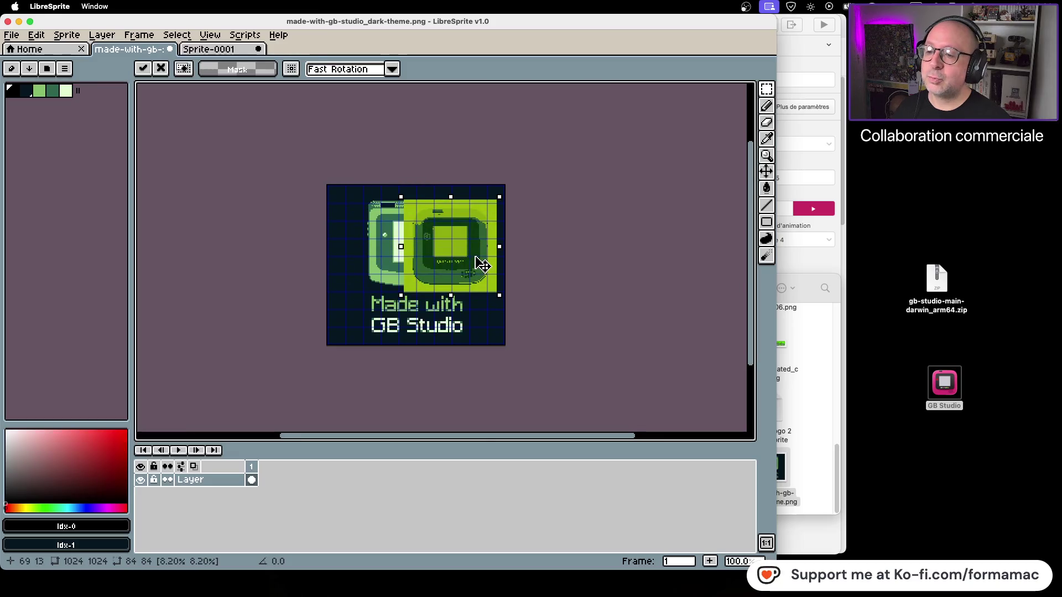
scroll(481, 264, up, 1)
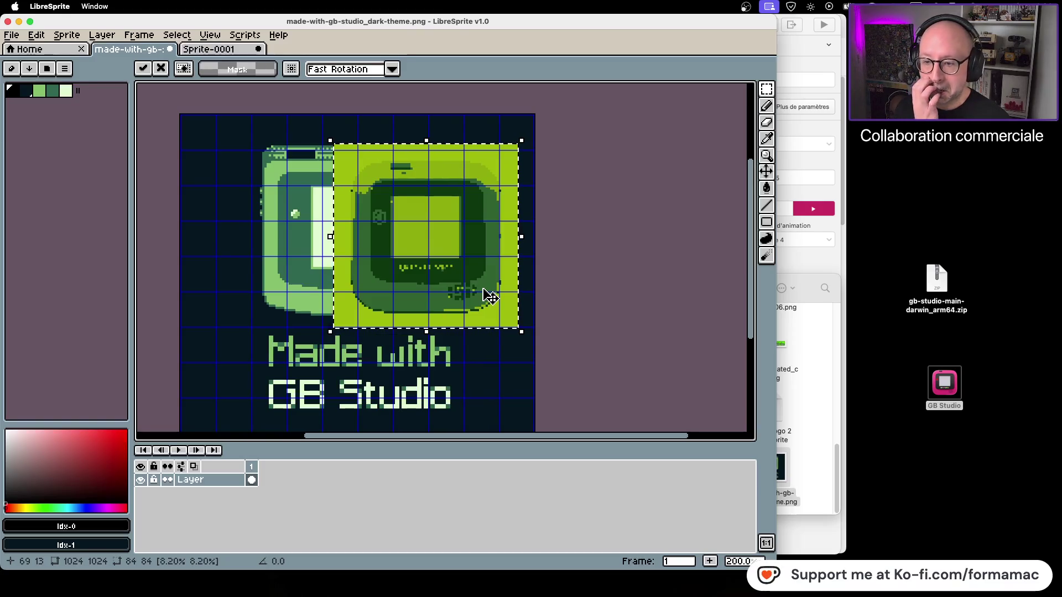
Leave the colour mode unchanged, discard the pasted icon, eyedrop the pale green, then quit
click(77, 36)
mouse_move(98, 65)
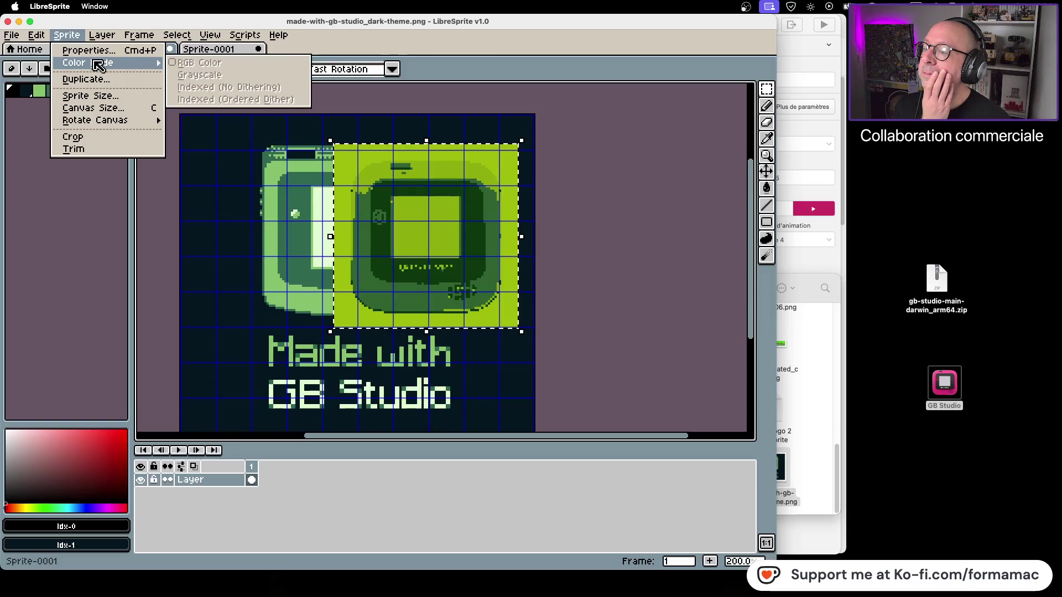
click(648, 182)
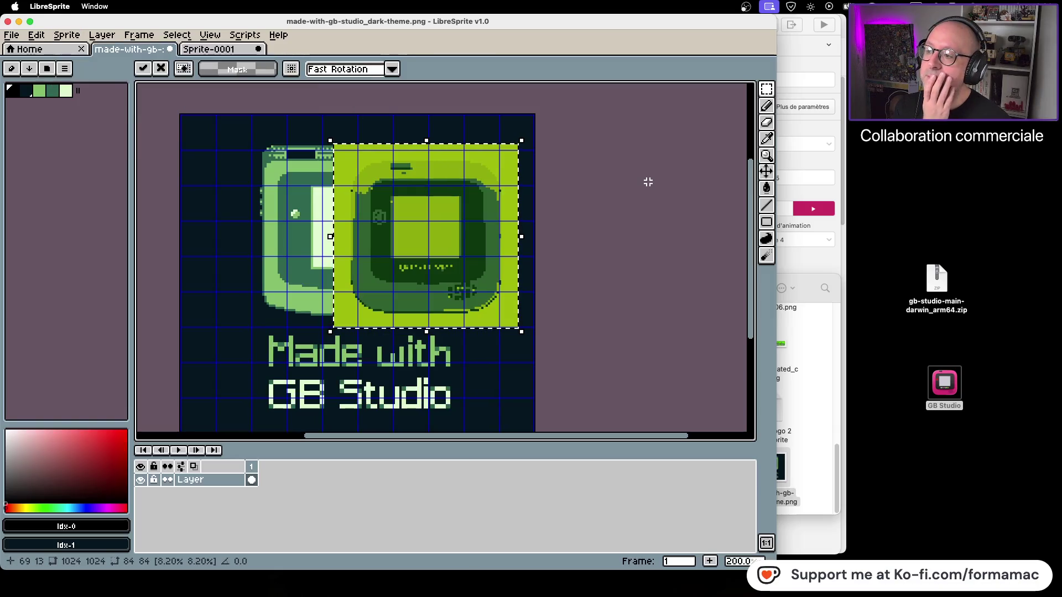
mouse_move(372, 244)
mouse_down()
mouse_move(555, 247)
mouse_move(275, 230)
mouse_up()
key(Escape)
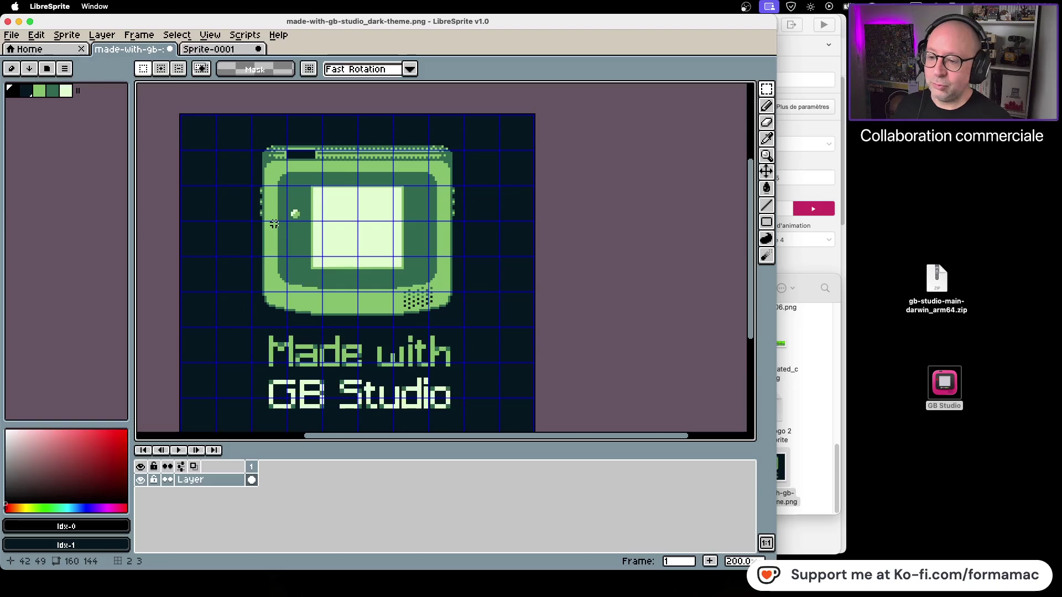
alt+click(296, 215)
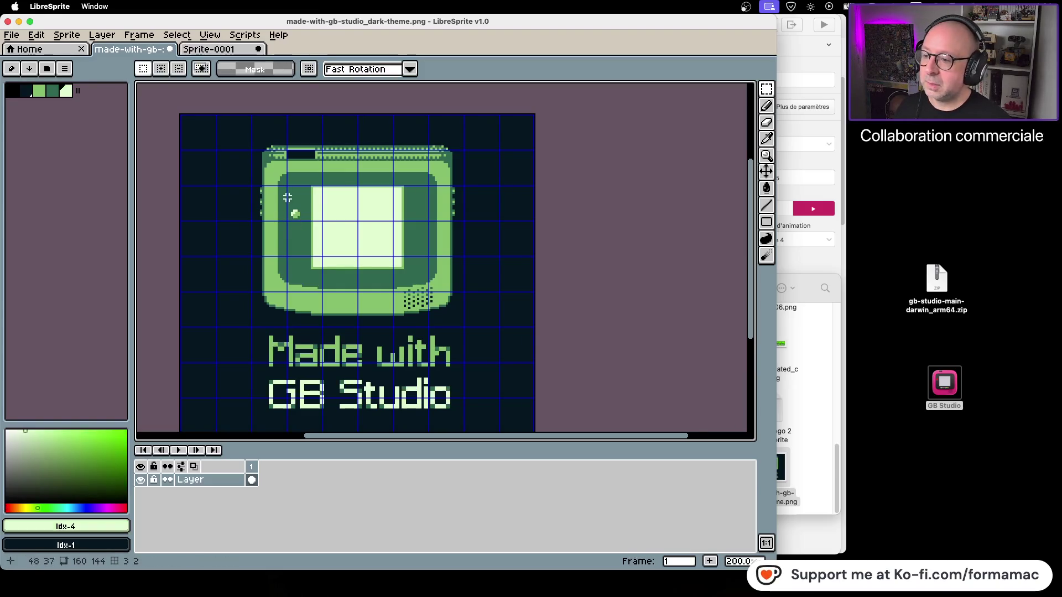
click(8, 22)
Quit LibreSprite without saving either image and close the Graphismes folder window
click(387, 325)
click(393, 327)
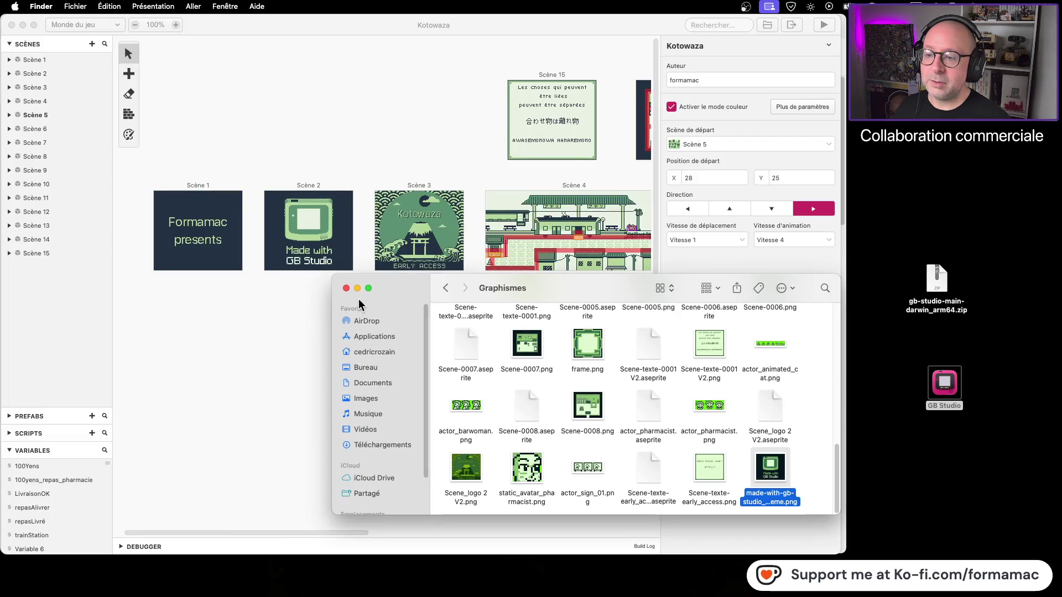
click(346, 288)
Check the GB Studio desktop app's version in Quick Look, then move it to the Trash
click(948, 366)
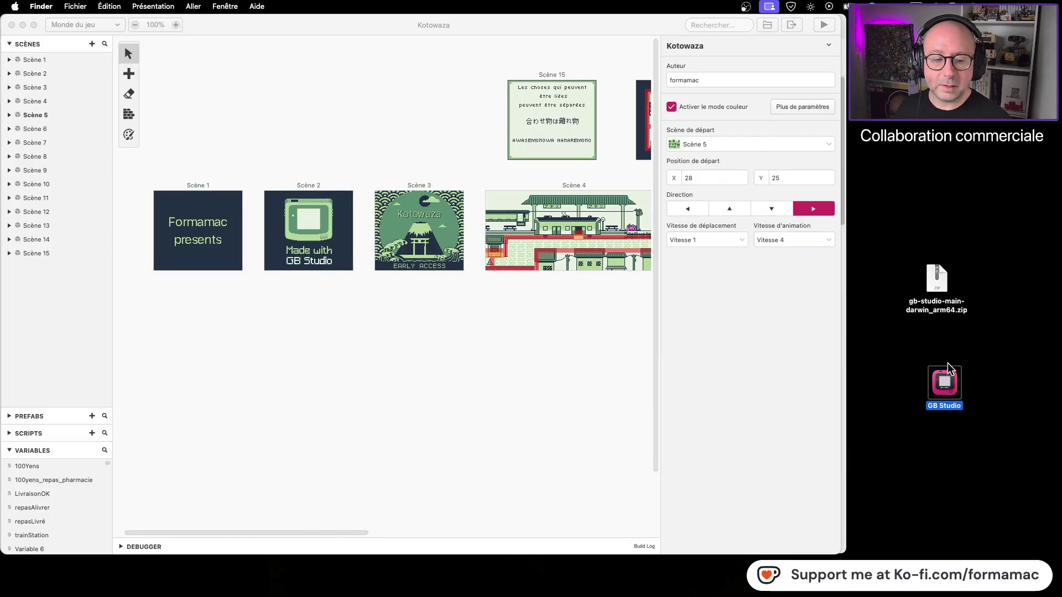
key(space)
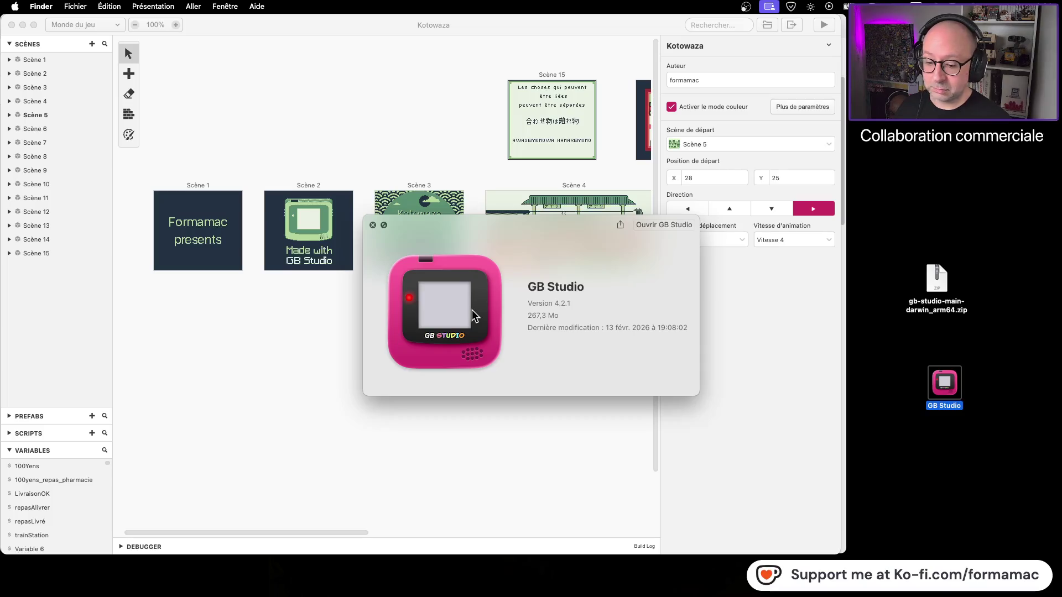
key(space)
click(920, 394)
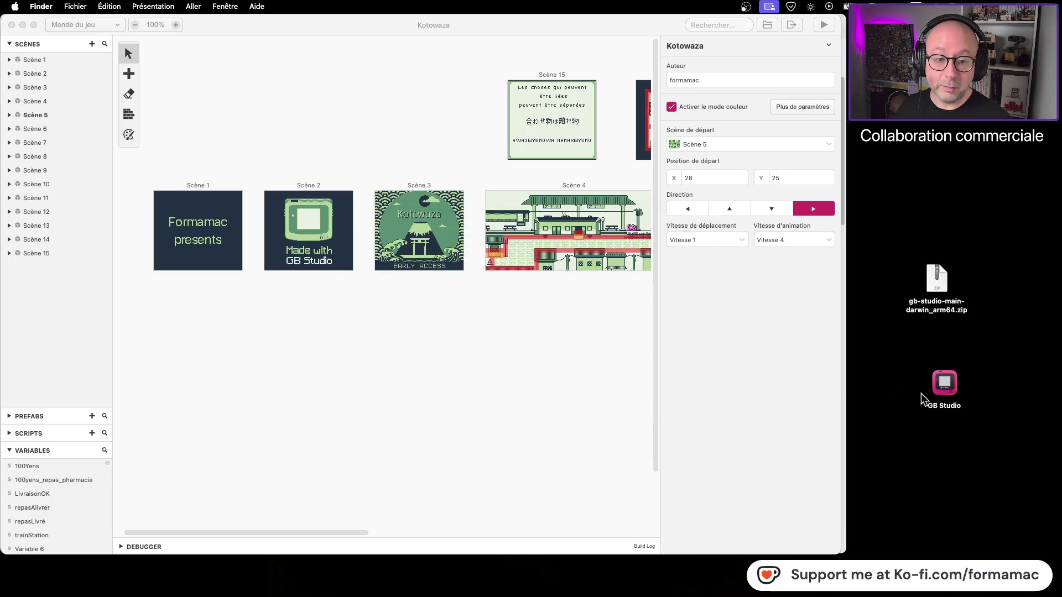
click(938, 380)
key(super+BackSpace)
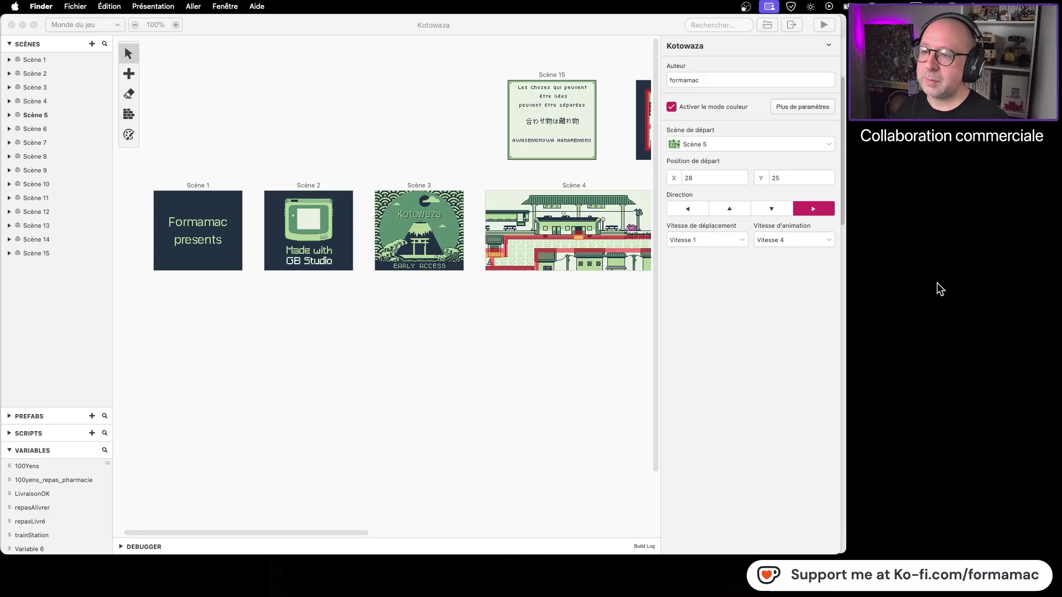
click(316, 361)
Pan the world map to show Scènes 4, 5 and 8, and select Scène 8
drag(500, 351, 350, 352)
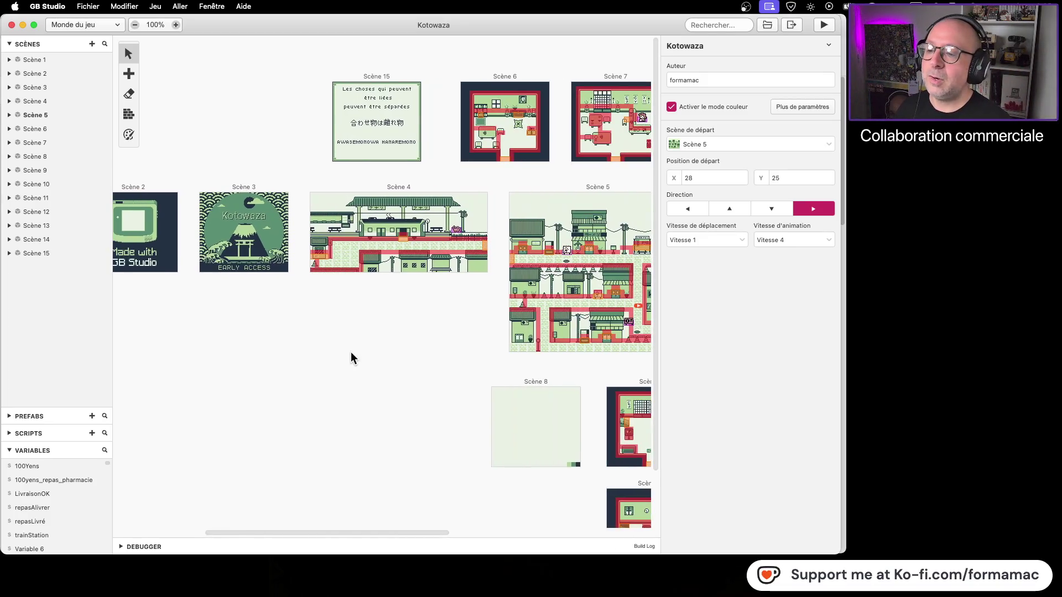
scroll(395, 350, right, 10)
scroll(396, 350, down, 2)
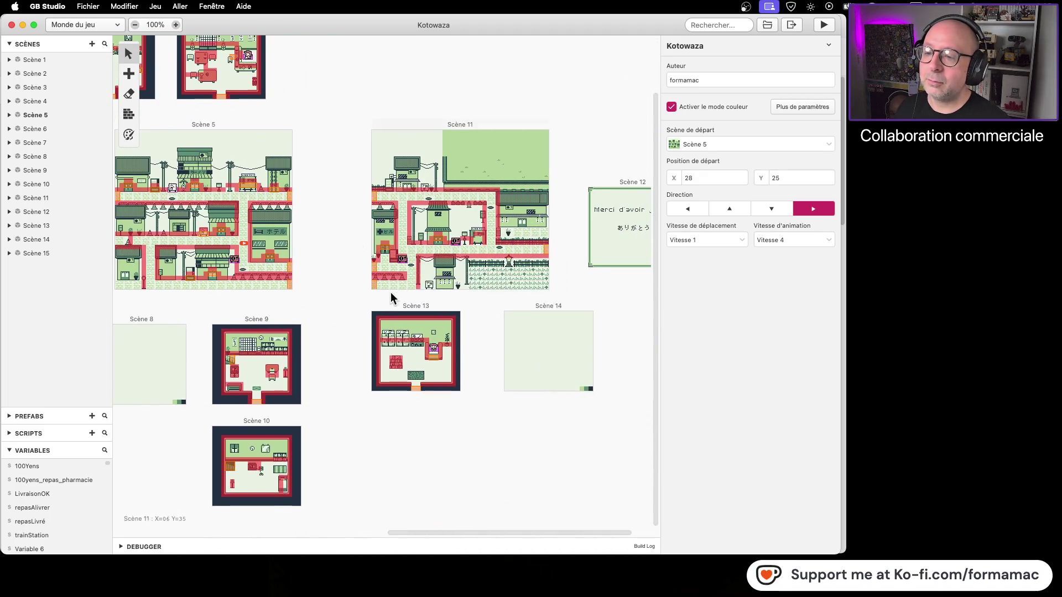
scroll(583, 326, right, 3)
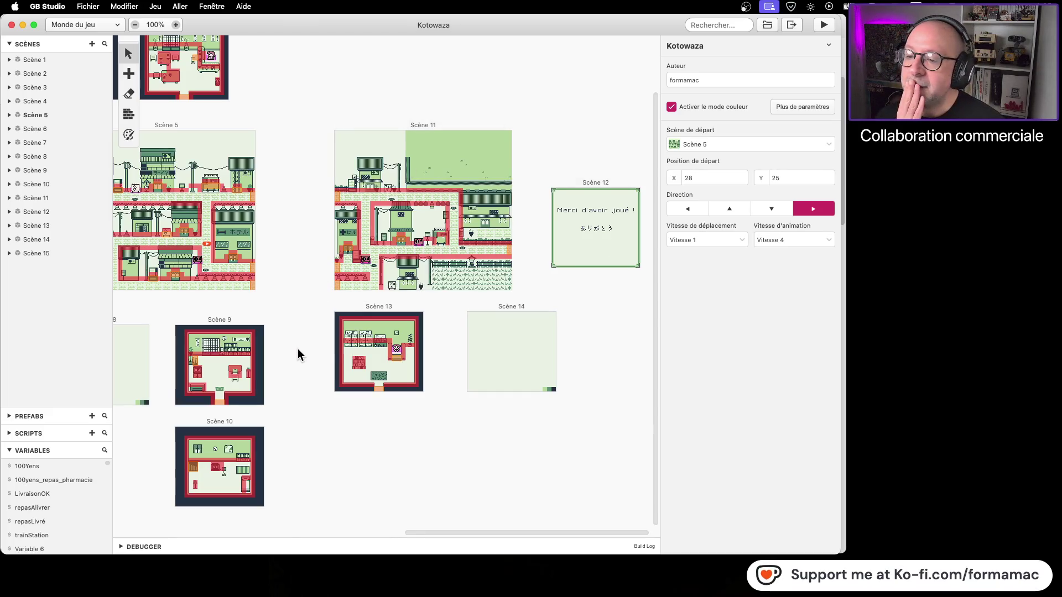
drag(291, 354, 493, 354)
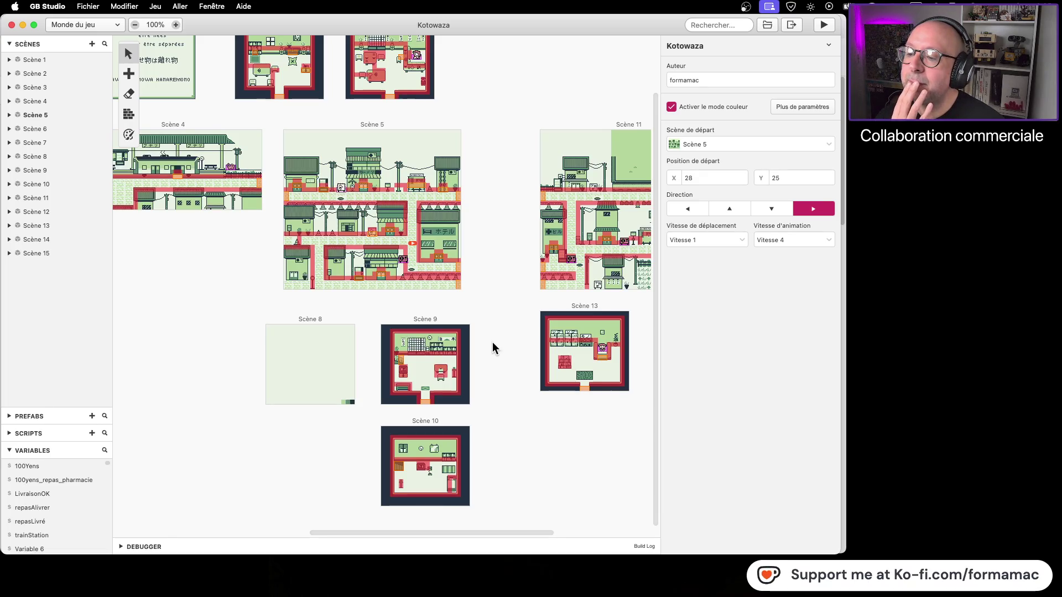
click(314, 316)
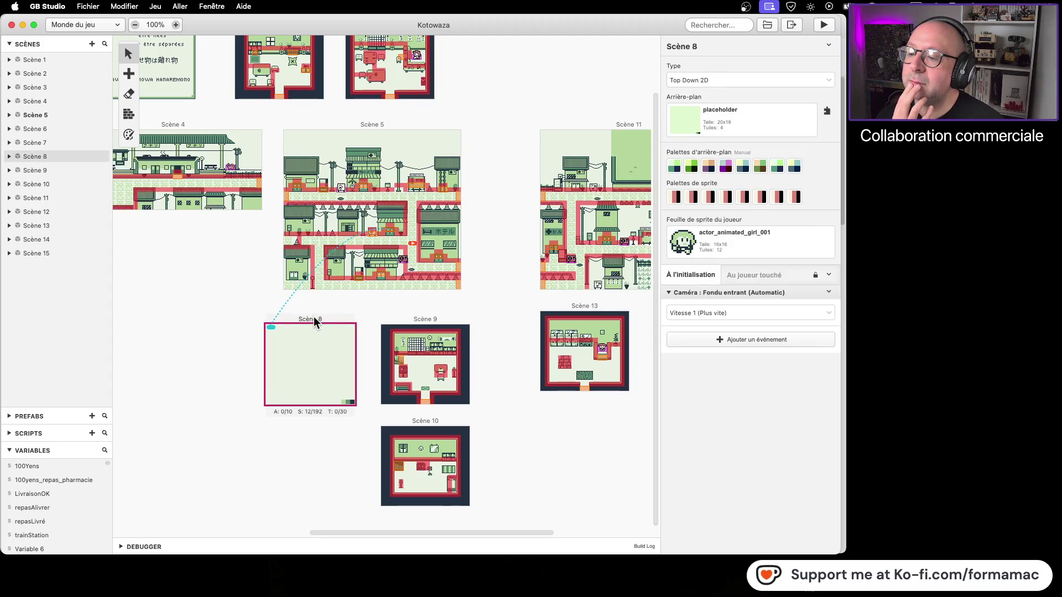
Select Scène 5's Déclencheur 8 and adjust zoom to frame Scène 5 and its neighbours
click(381, 275)
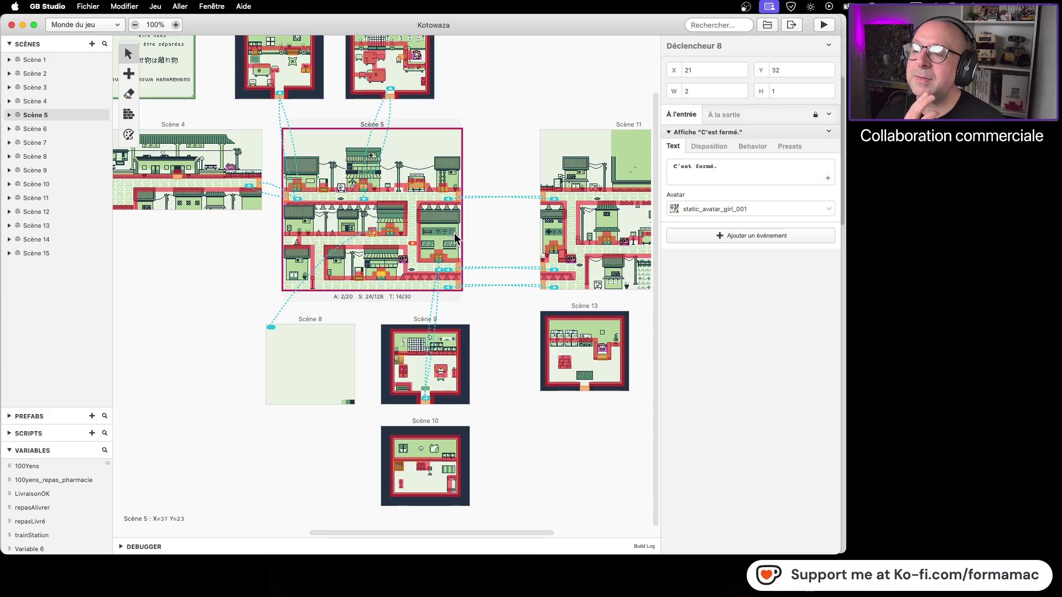
scroll(455, 244, up, 1)
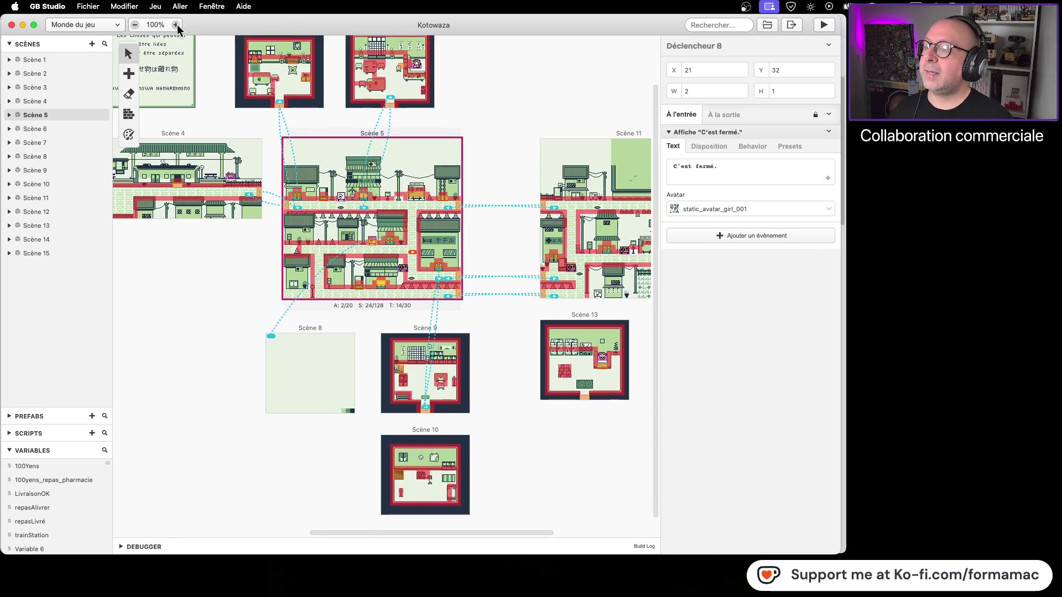
click(176, 25)
click(176, 25)
scroll(575, 244, right, 5)
scroll(575, 244, up, 2)
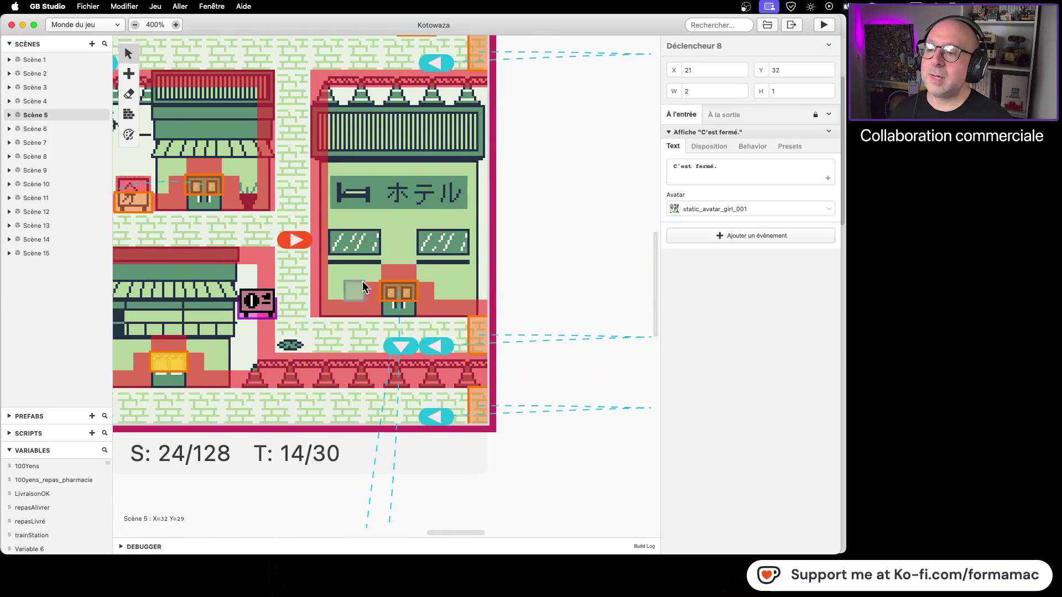
scroll(291, 116, down, 2)
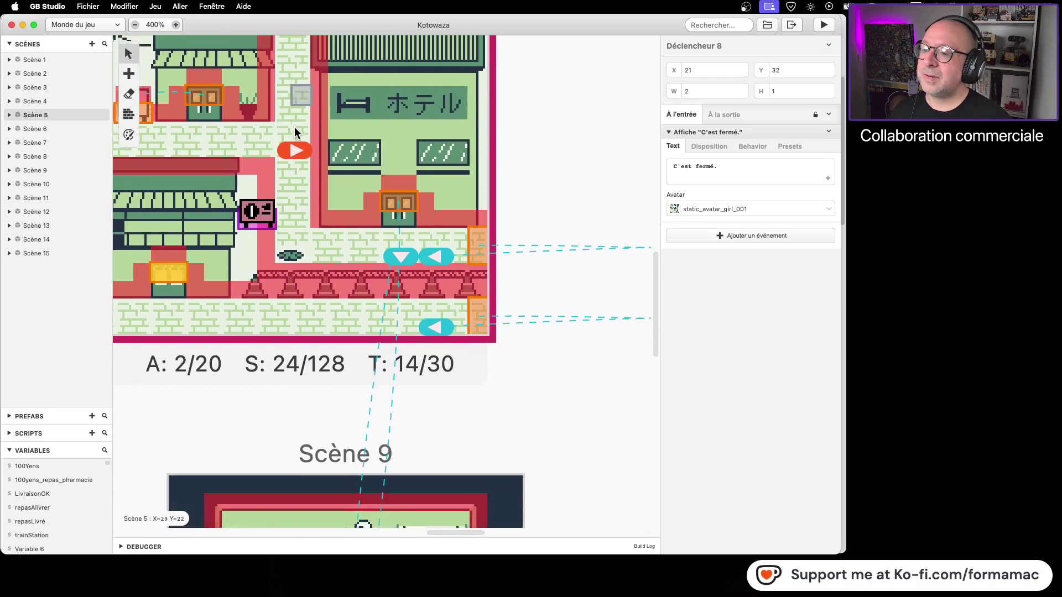
scroll(294, 127, up, 10)
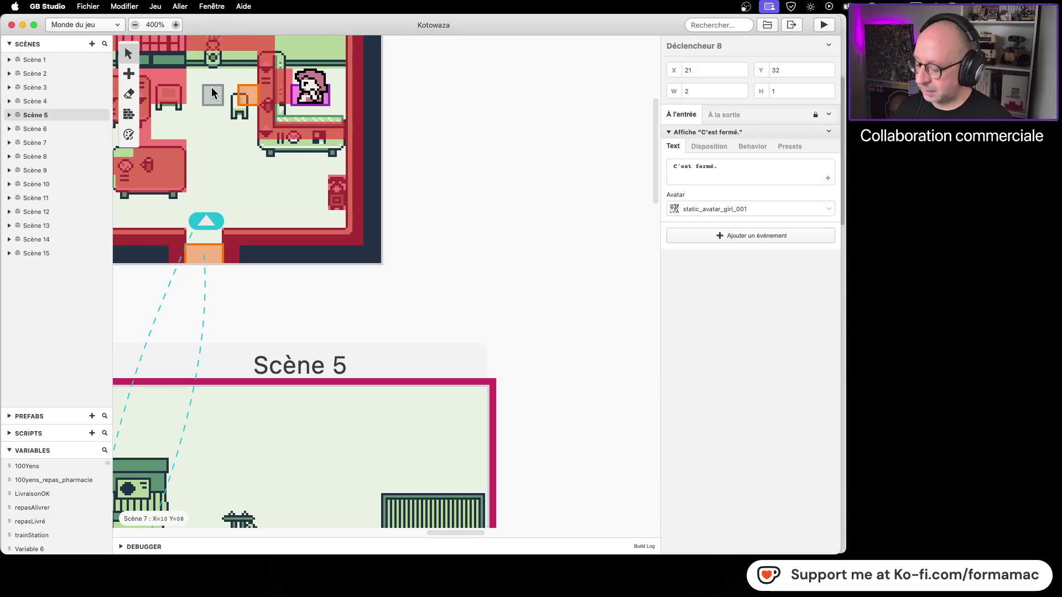
click(135, 25)
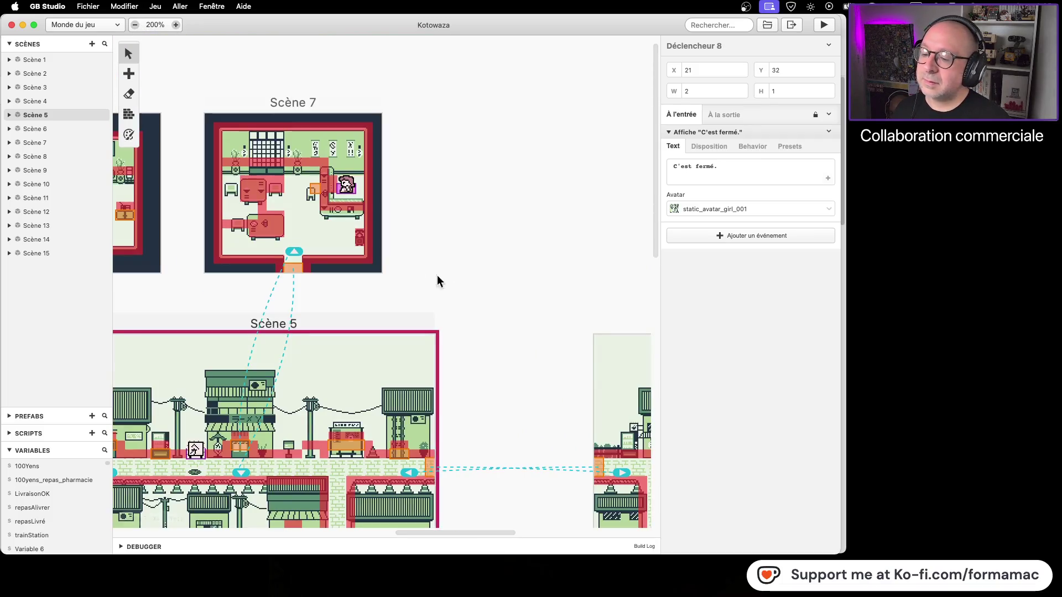
scroll(484, 332, down, 5)
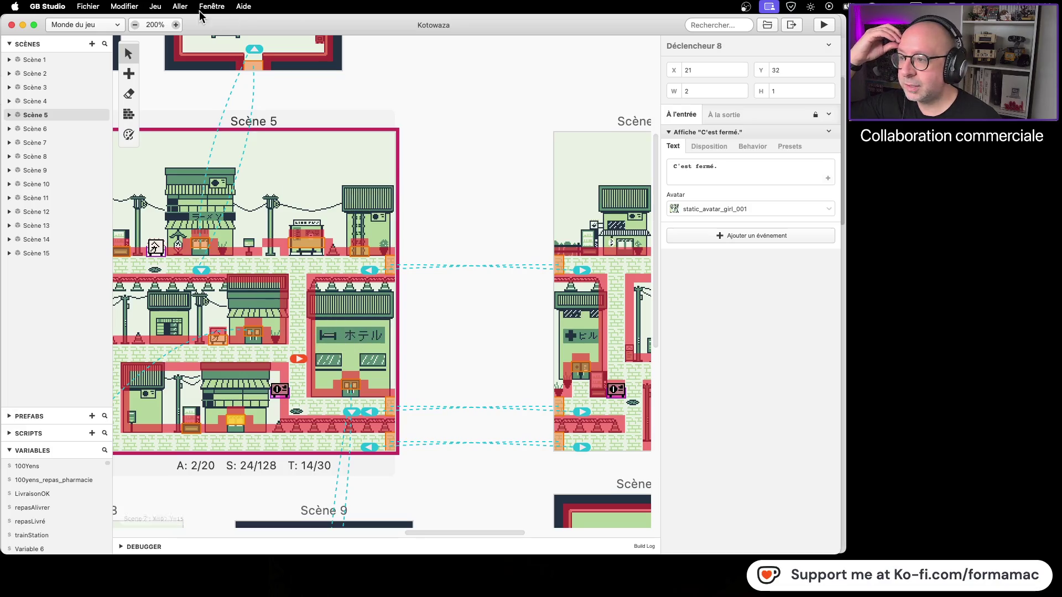
Pan to Scène 11 and select Déclencheur 4, whose event changes to Scène 14
ctrl+scroll(349, 337, up, 2)
scroll(561, 250, left, 3)
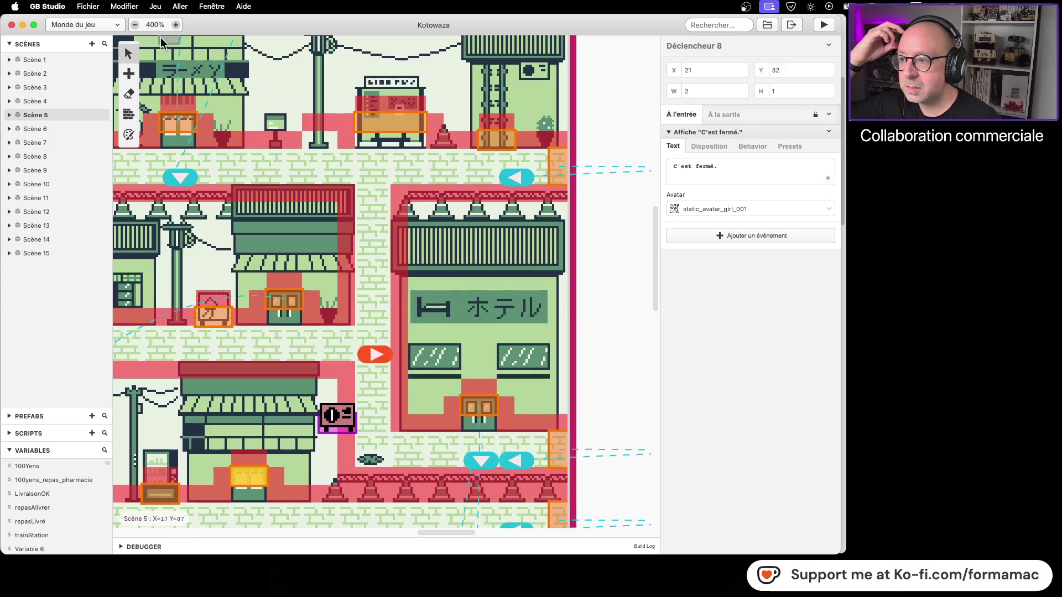
click(136, 25)
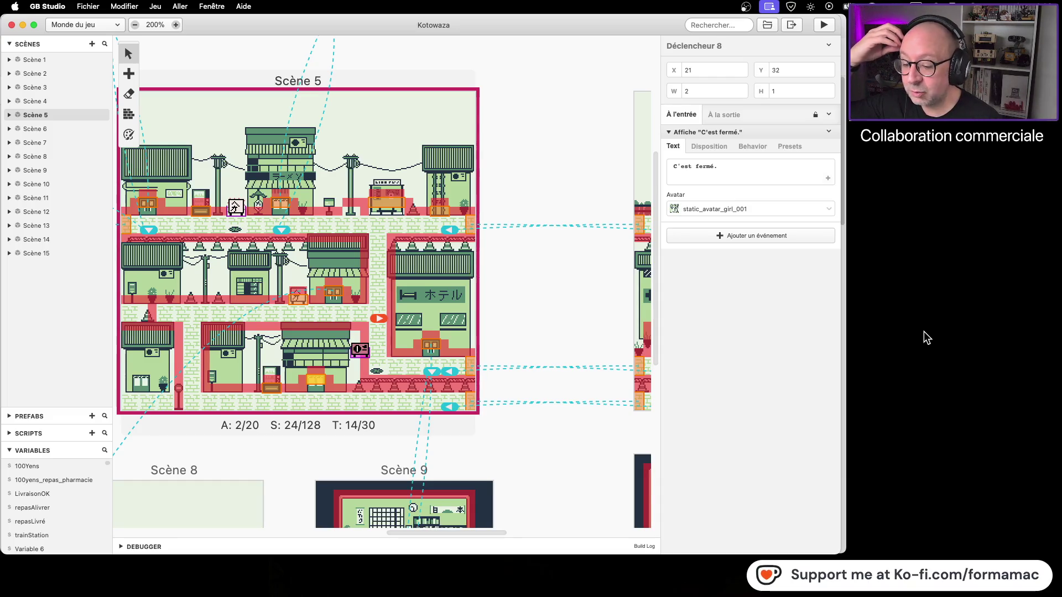
scroll(575, 380, down, 6)
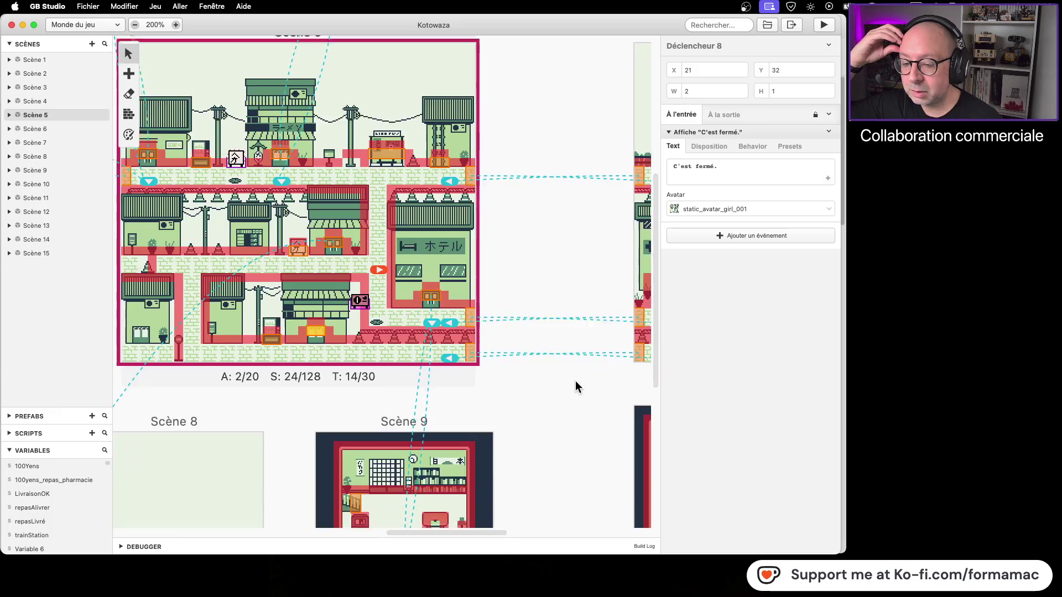
scroll(573, 382, down, 3)
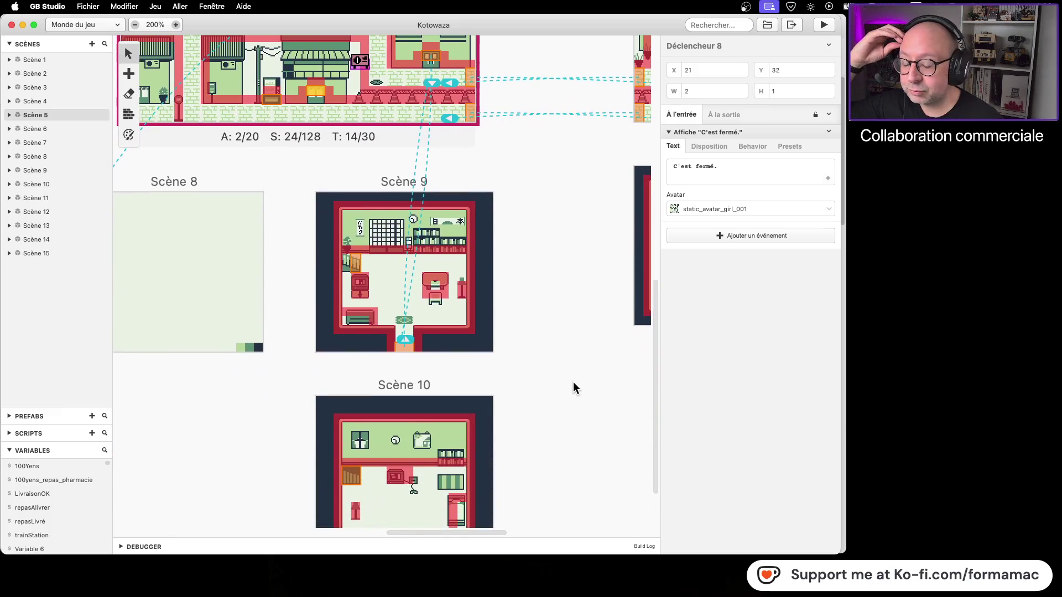
scroll(572, 390, down, 1)
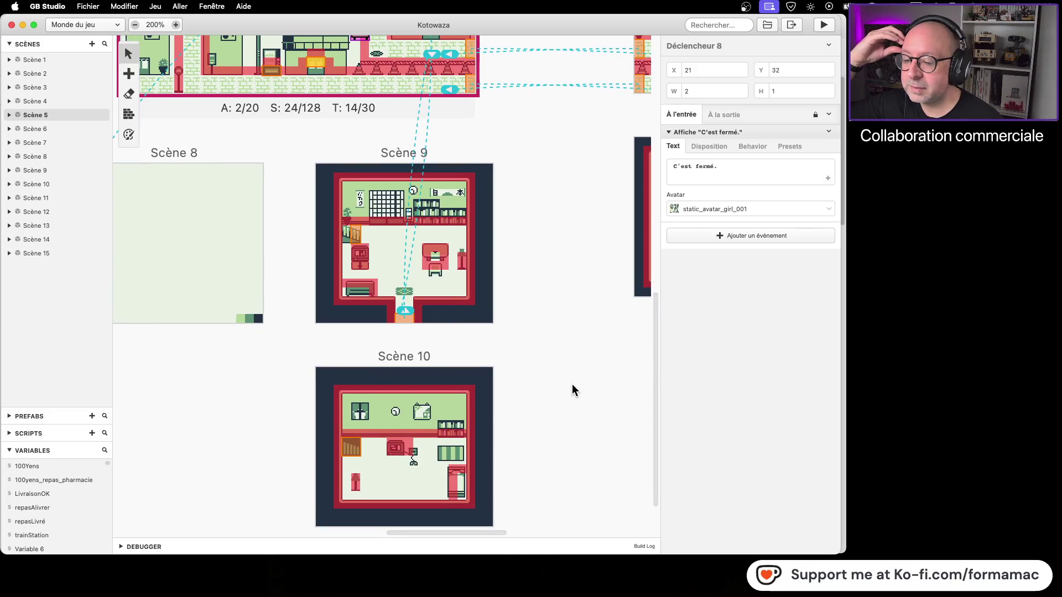
scroll(573, 390, up, 5)
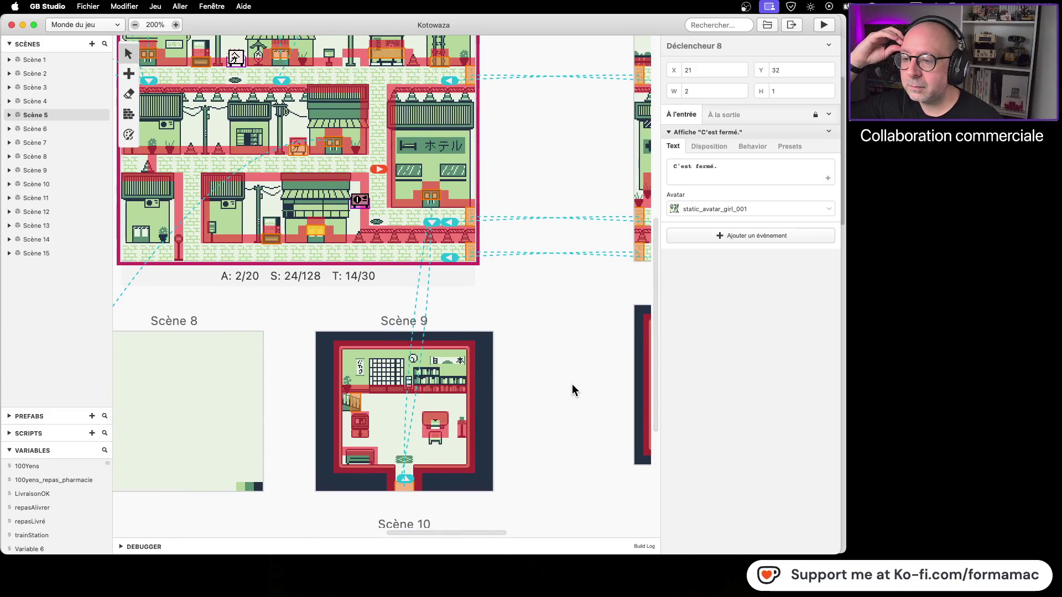
mouse_move(580, 307)
mouse_down()
mouse_move(376, 425)
mouse_move(225, 436)
mouse_up()
click(409, 299)
mouse_move(495, 469)
mouse_down()
mouse_move(430, 323)
mouse_move(437, 316)
mouse_up()
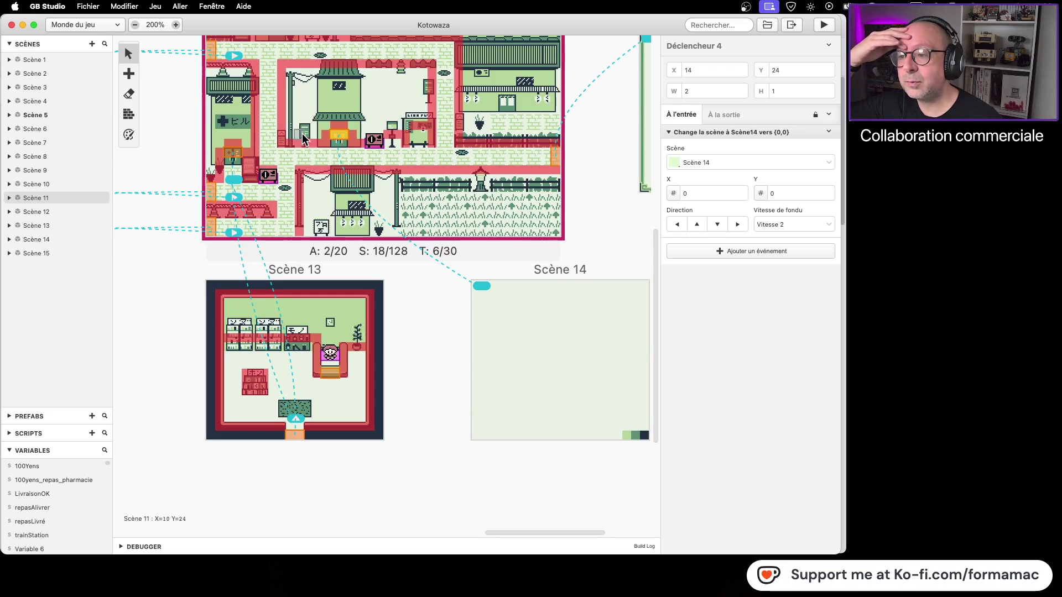
mouse_move(403, 382)
mouse_down()
mouse_move(524, 467)
mouse_move(354, 380)
mouse_up()
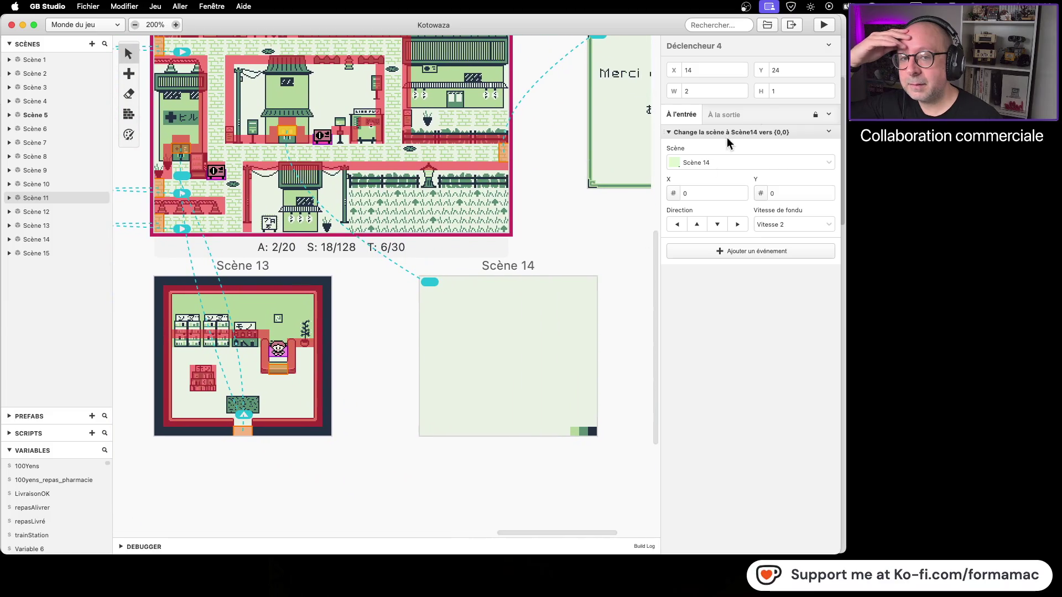
Open the Kotowaza GB Studio folder in Finder, then bring Firefox to the front
click(767, 25)
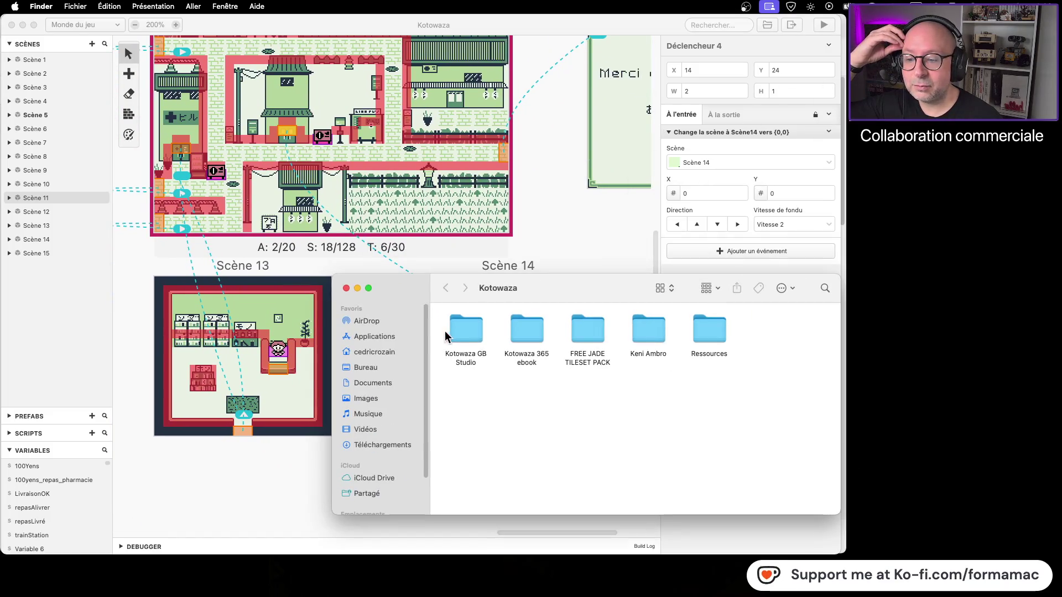
double_click(457, 334)
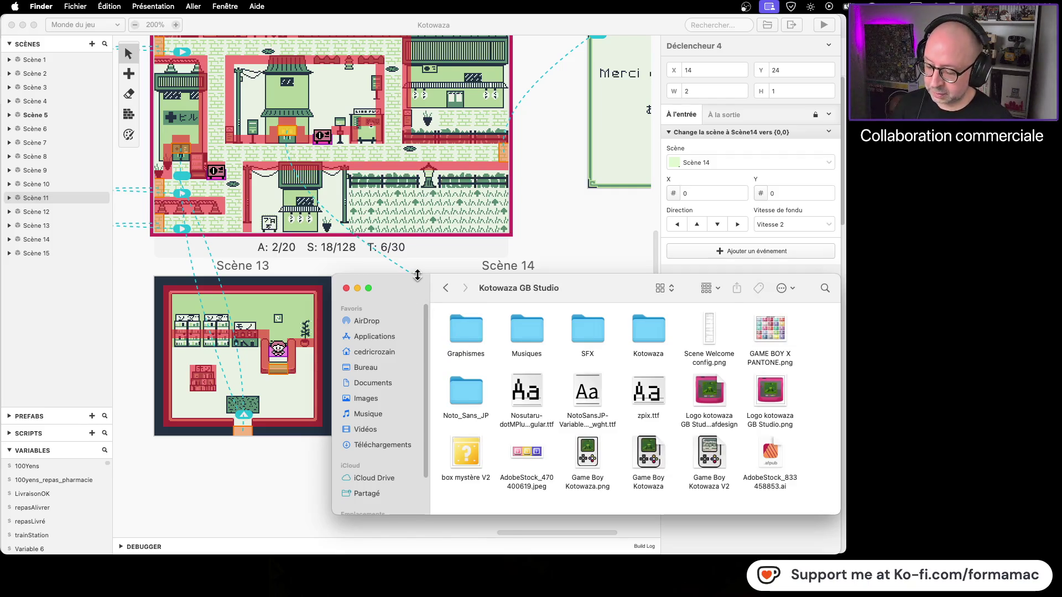
key(ctrl+Up)
key(ctrl+Up)
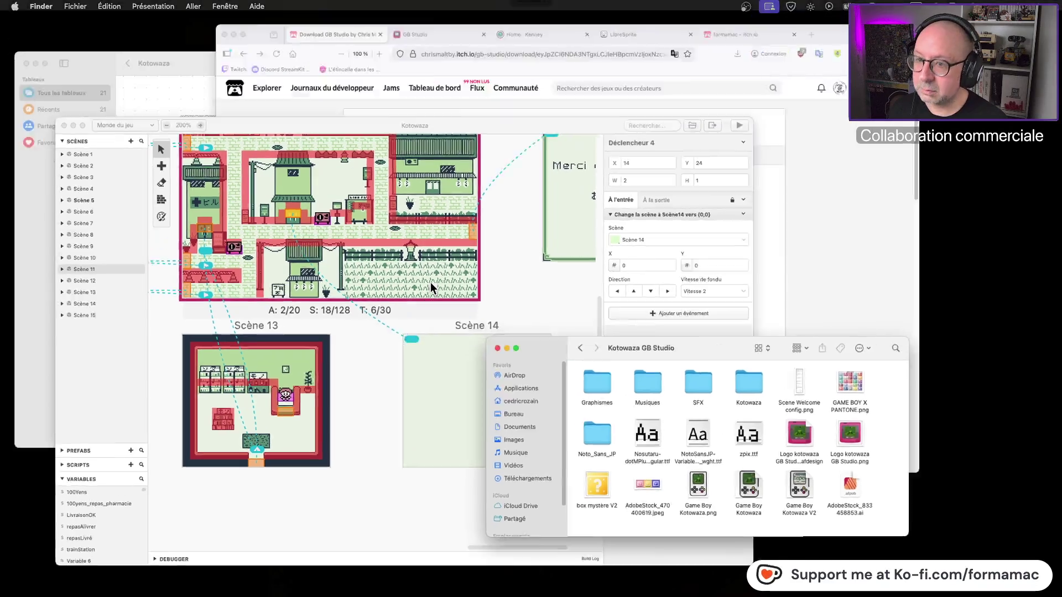
key(ctrl+Up)
click(759, 91)
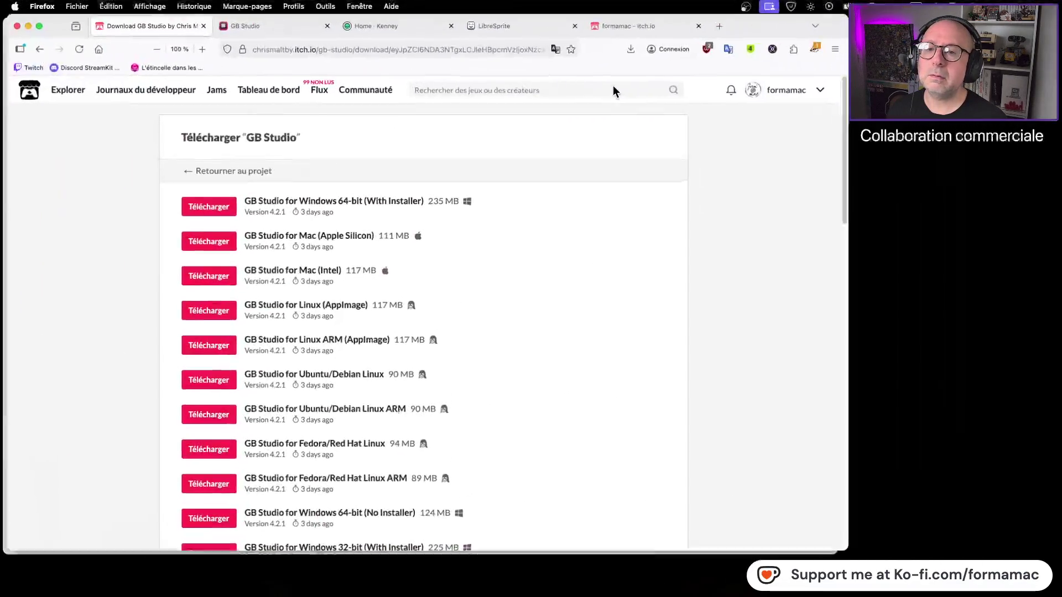
Reopen the GB Studio itch.io page from Firefox history, then return to GB Studio
click(31, 53)
click(31, 54)
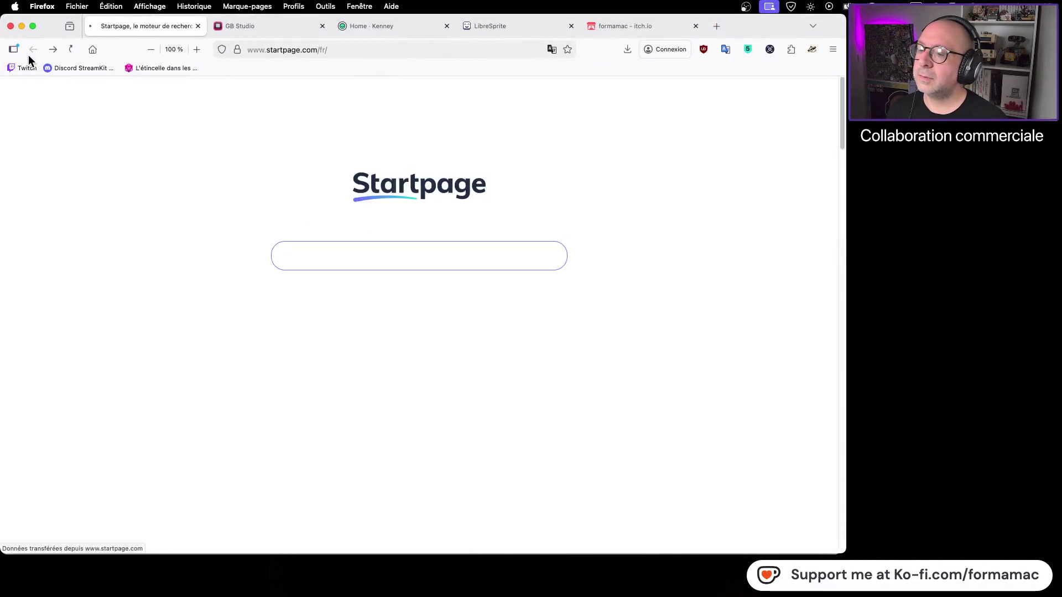
click(194, 6)
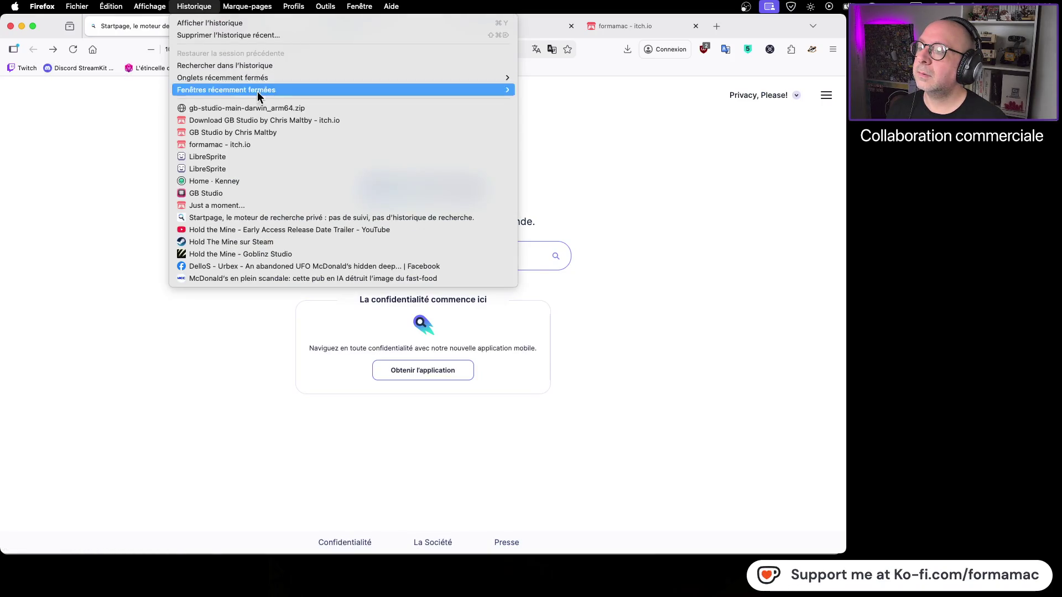
click(273, 131)
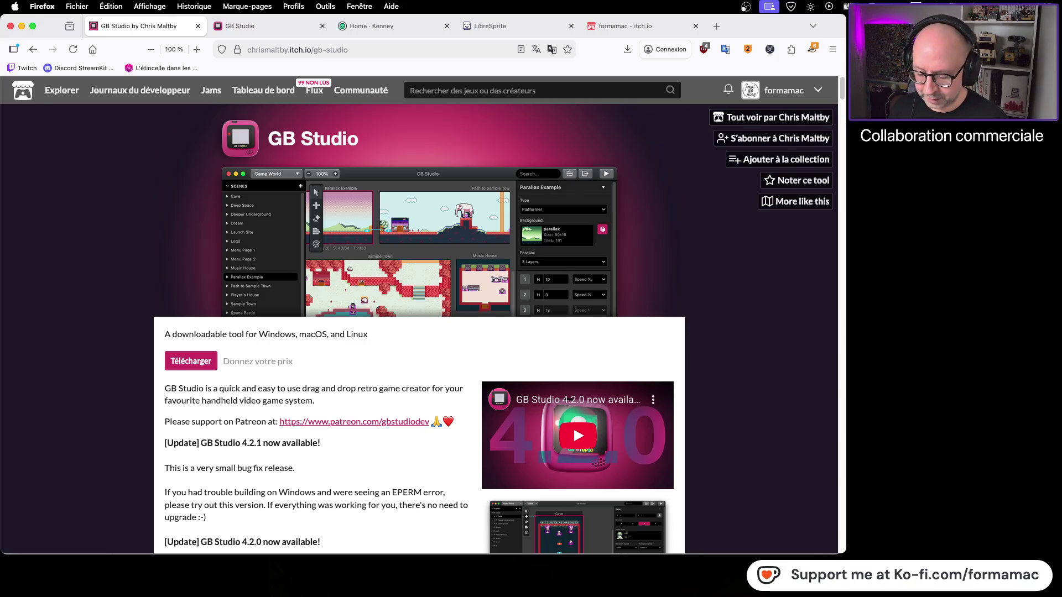
key(super+Tab)
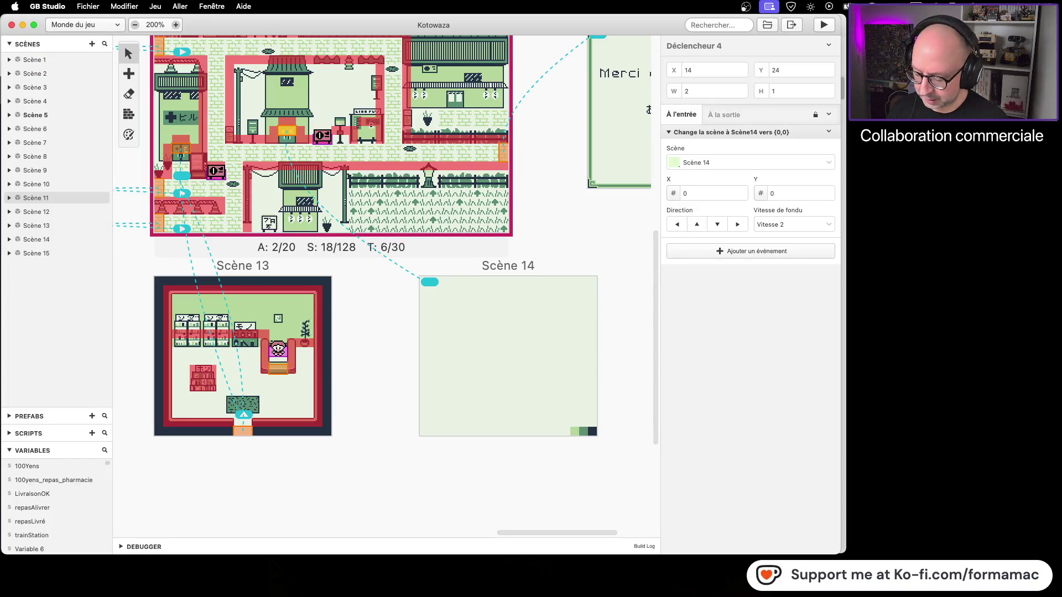
In the Finder window, open Graphismes and then Assets - Japanese Style GB
key(ctrl+Up)
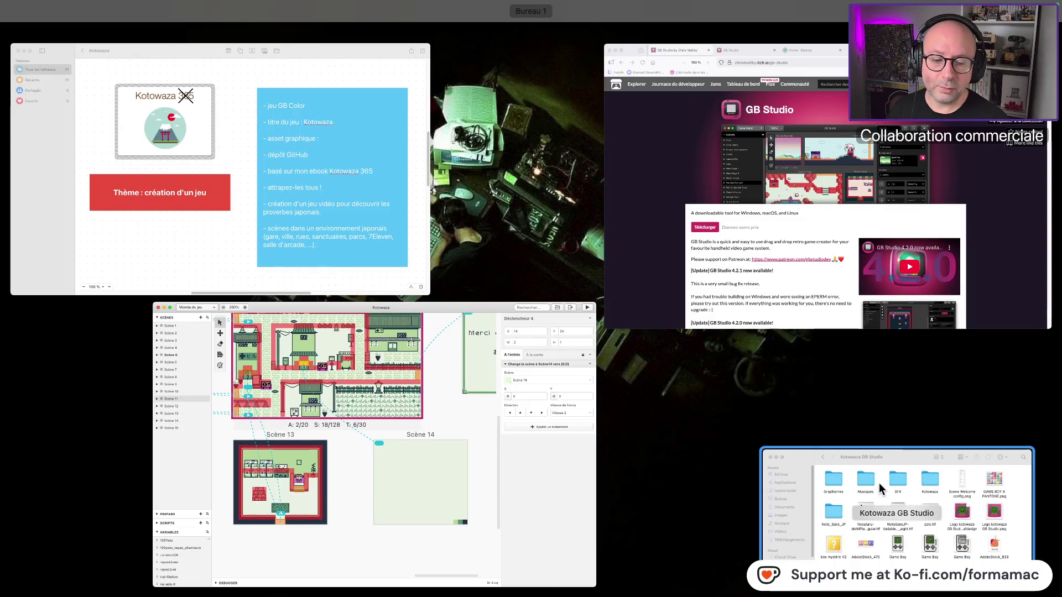
click(884, 477)
double_click(458, 333)
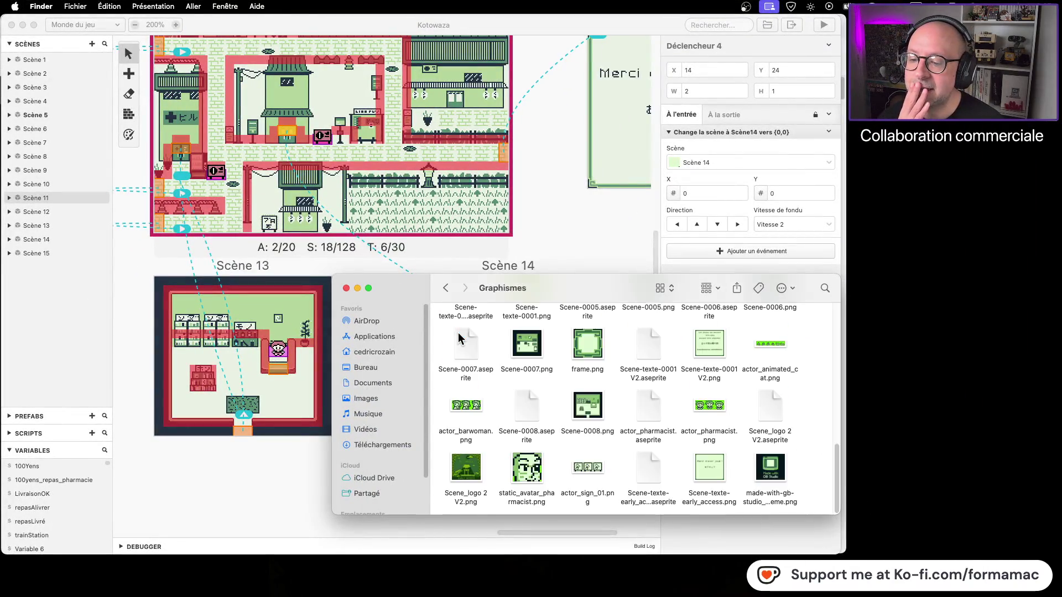
scroll(488, 344, up, 15)
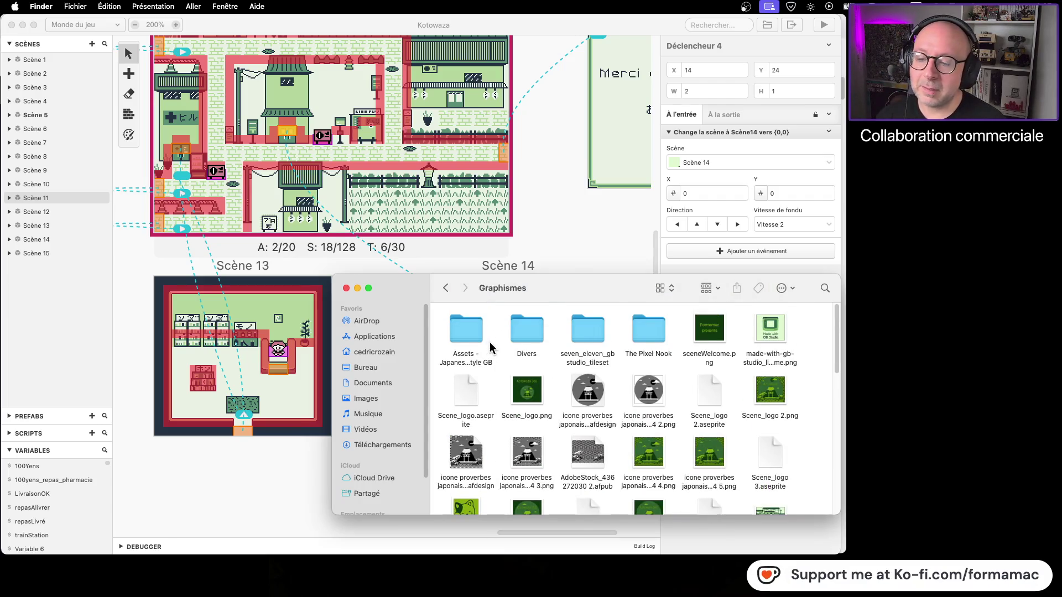
double_click(470, 330)
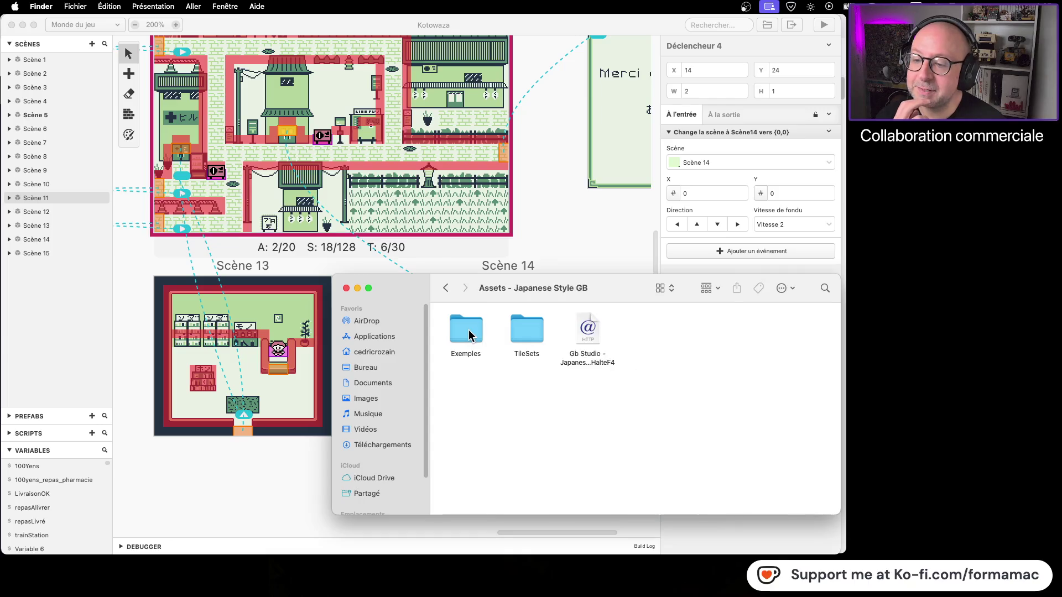
Open Exemples and preview the Gard House, Station, HousePlayerRDC and Street2 FullSize images
double_click(476, 333)
click(470, 339)
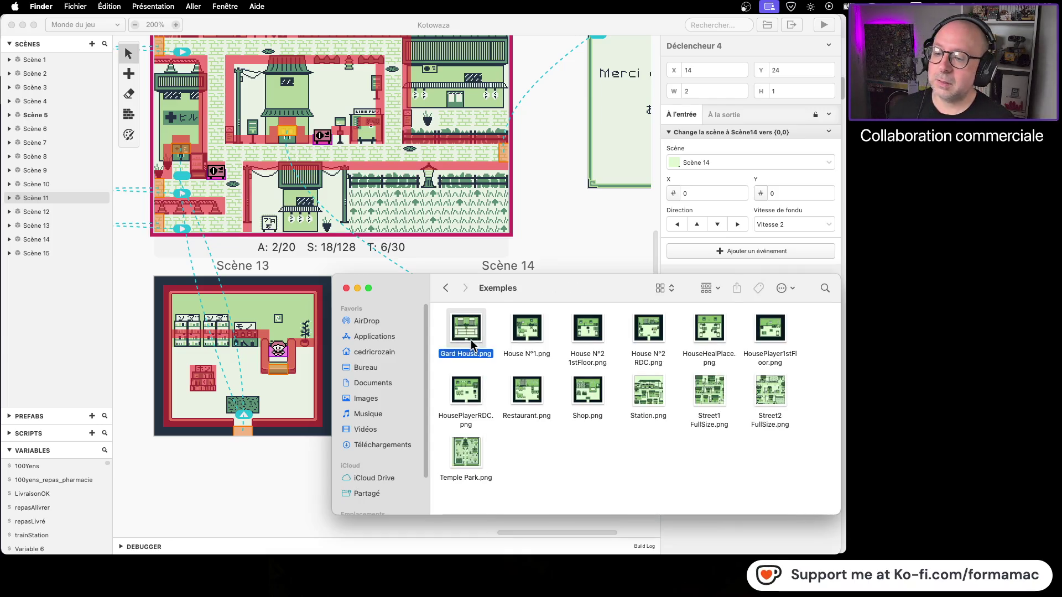
key(space)
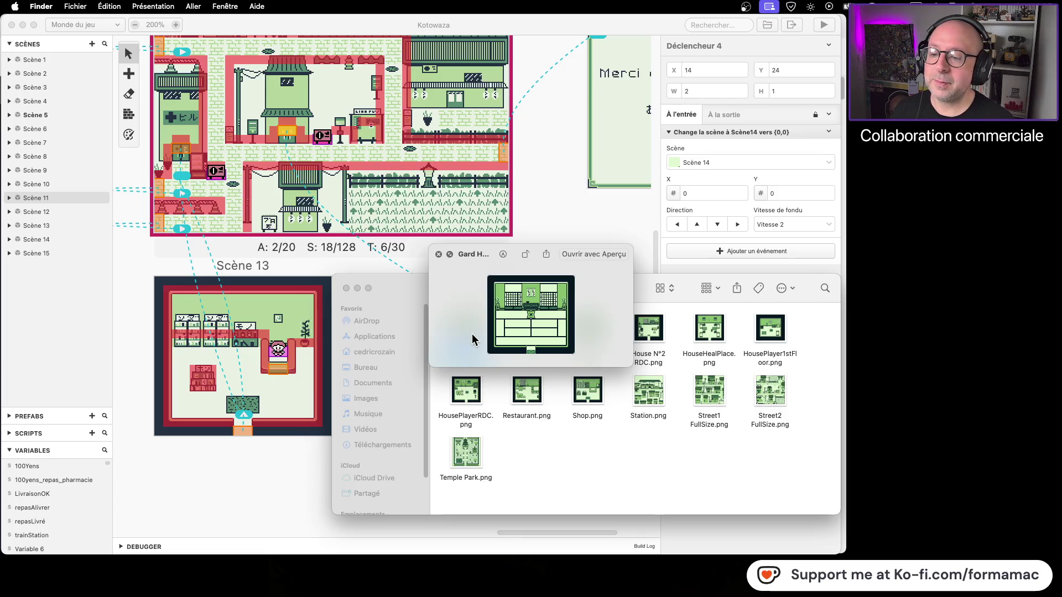
key(Right)
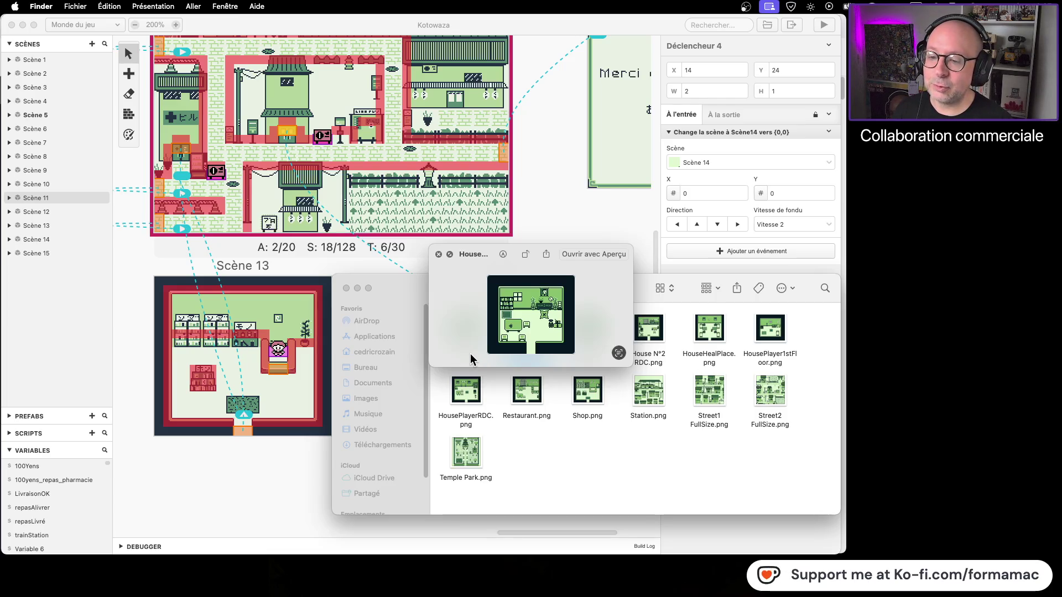
key(Right)
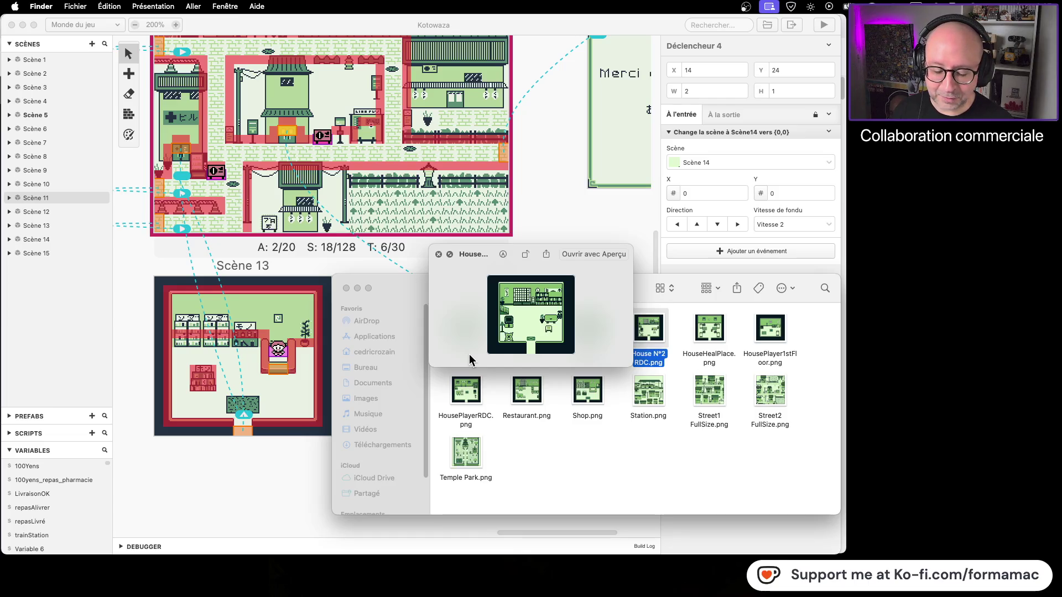
key(Right)
key(Right)
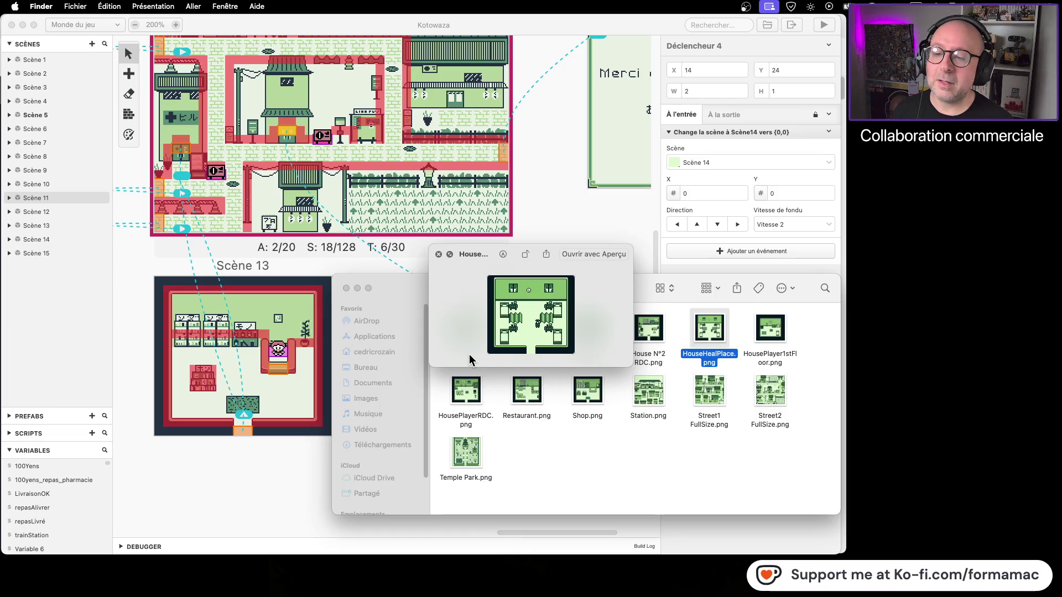
key(Down)
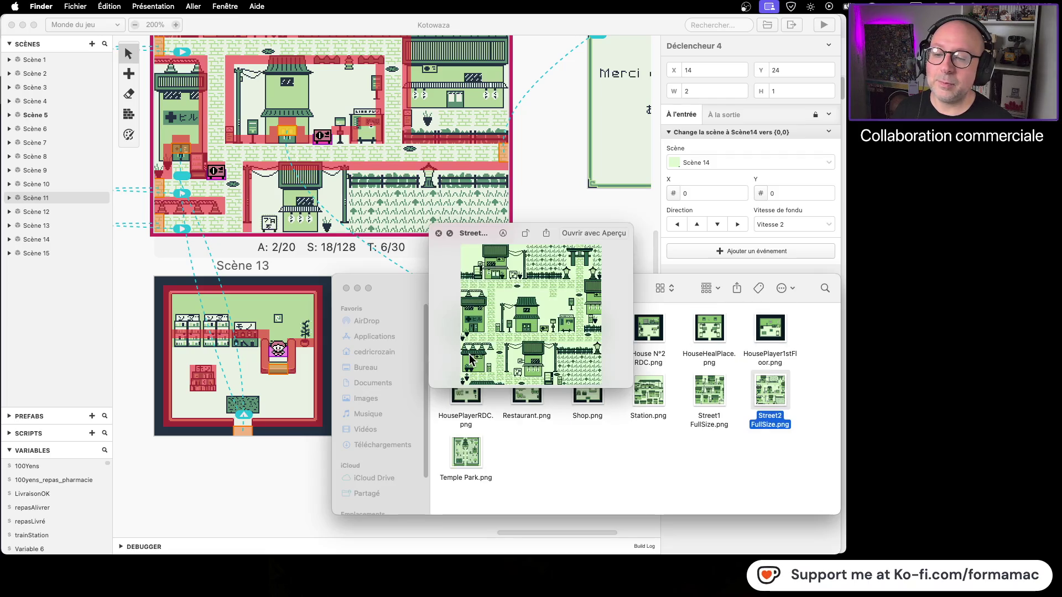
key(Left)
key(Left)
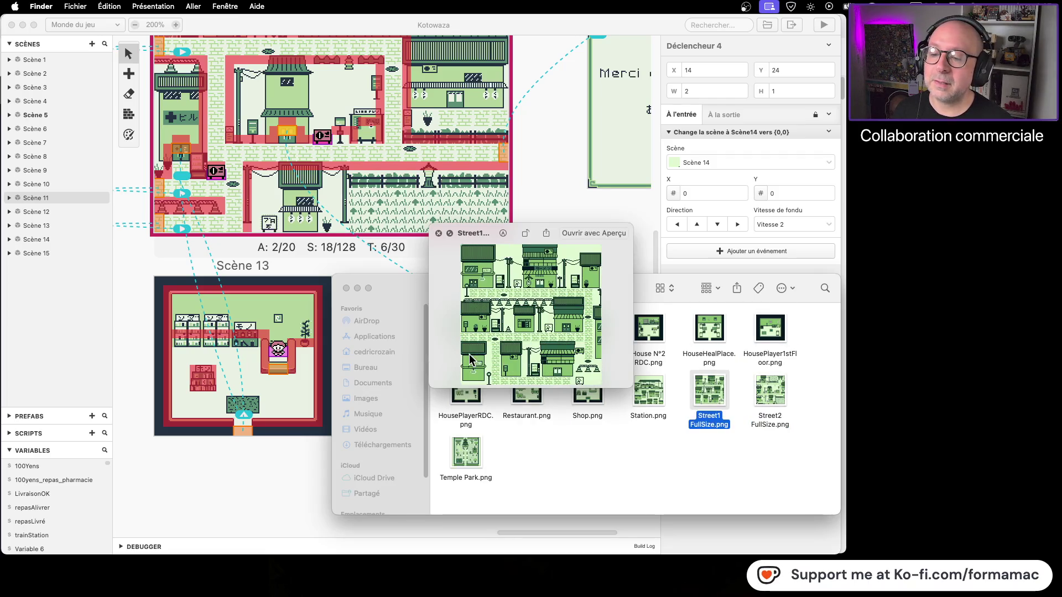
key(Left)
key(Left)
key(Left)
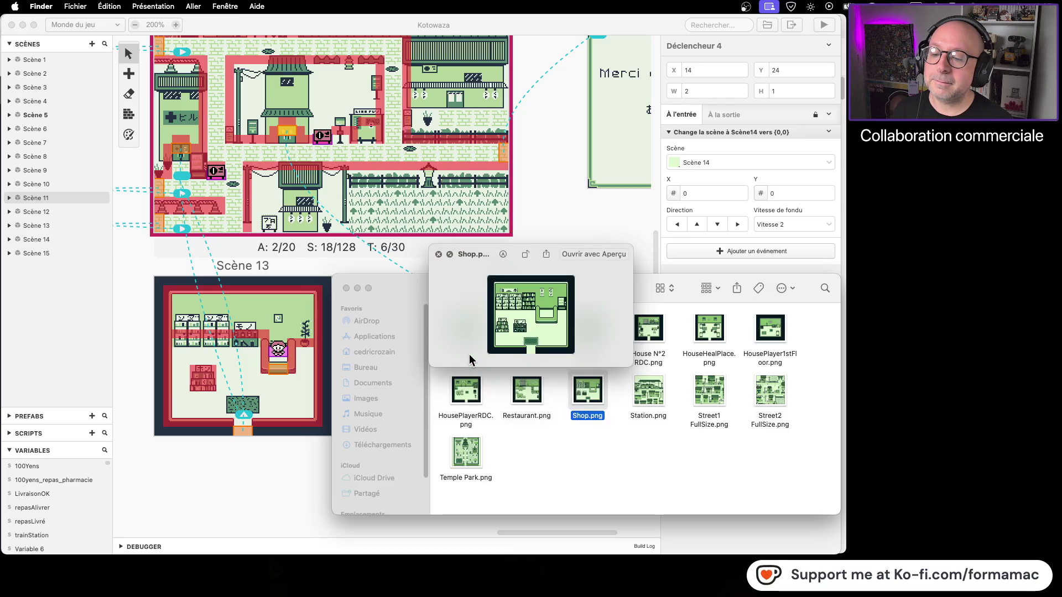
Preview the Shop, House N°2 RDC, HousePlayer1stFloor and Restaurant images, then close and move the window
key(Down)
key(Up)
key(Right)
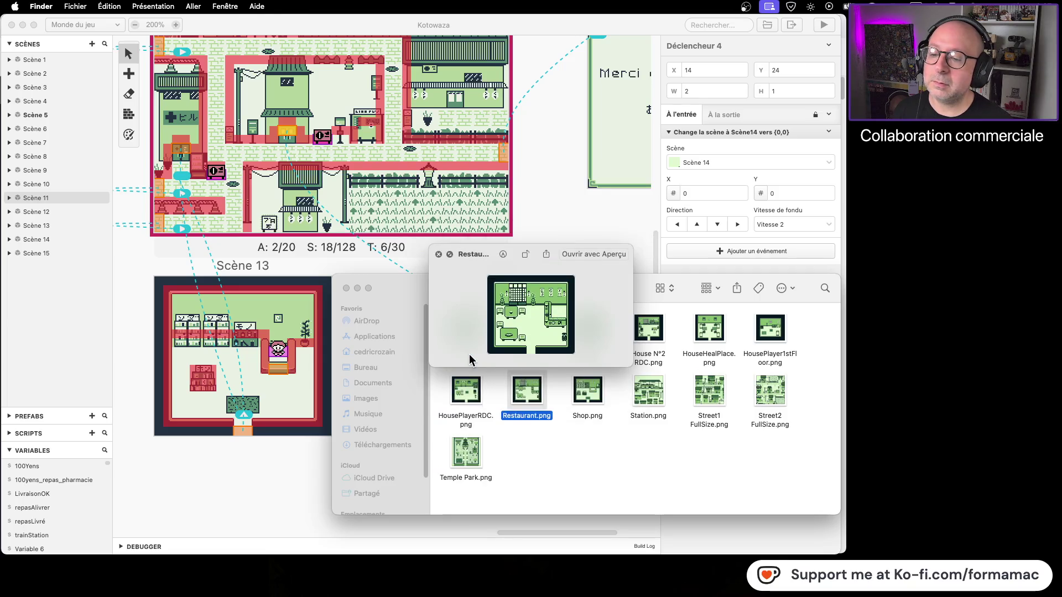
key(Right)
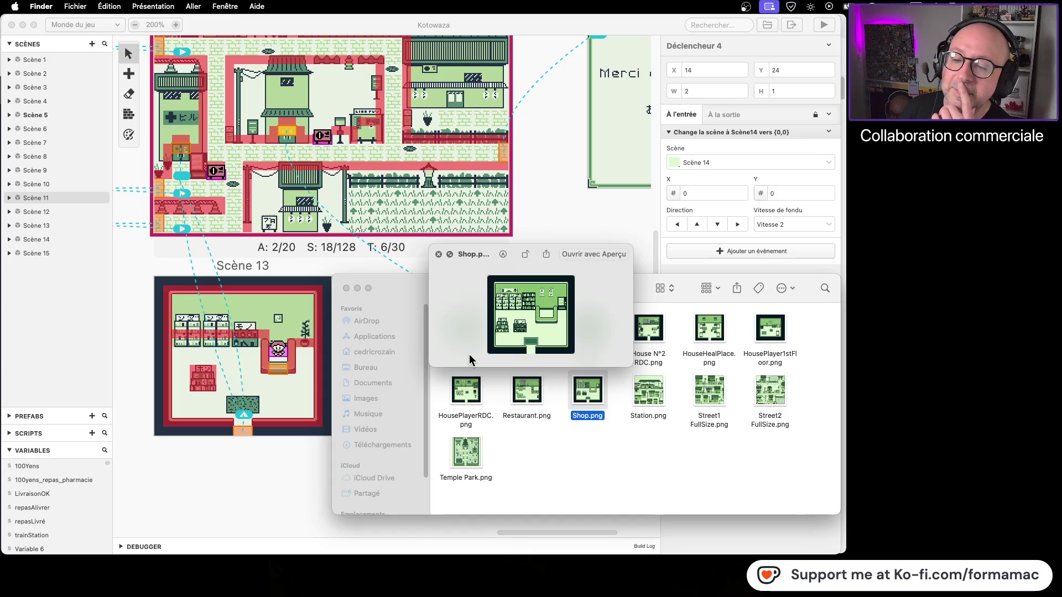
key(Up)
key(Right)
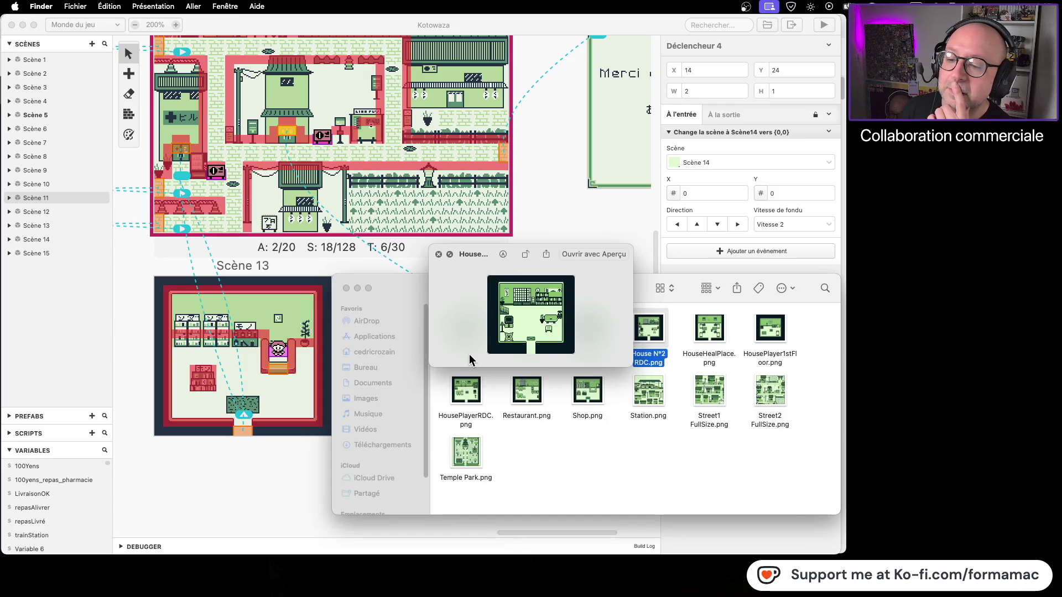
key(Right)
key(Right)
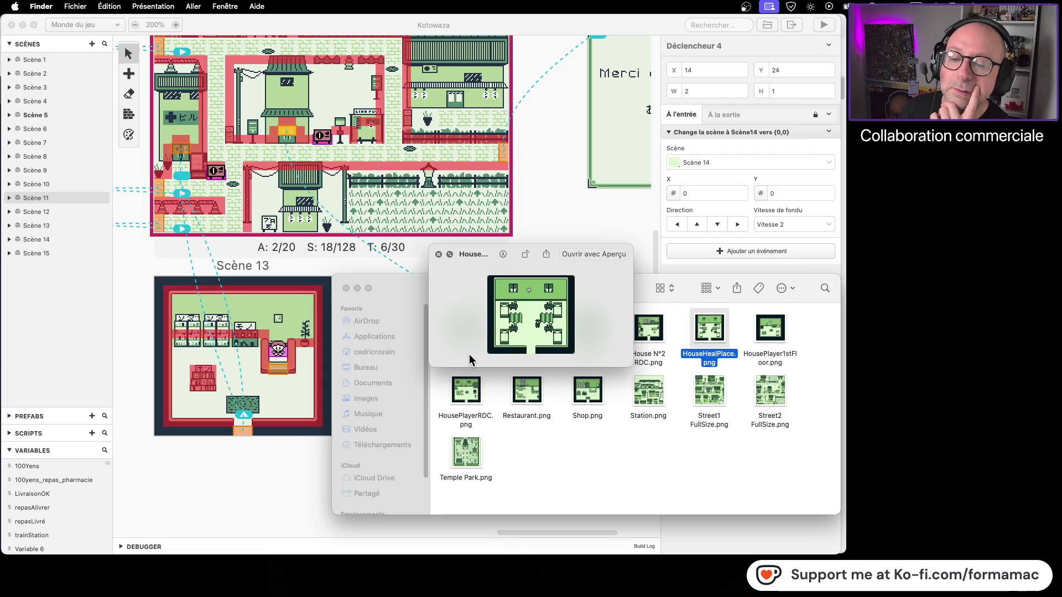
key(Down)
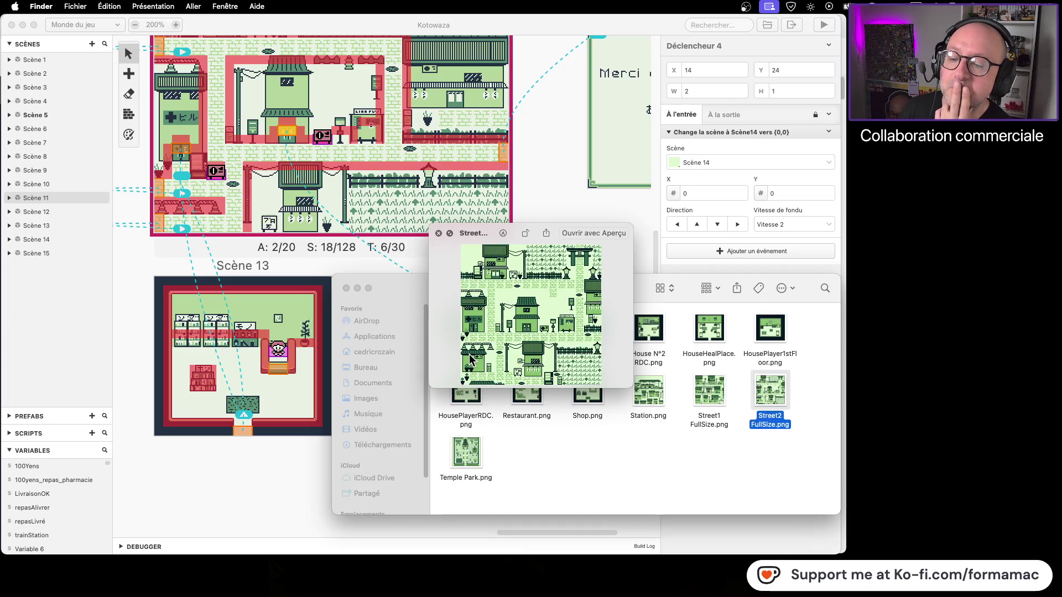
key(Left)
key(Left)
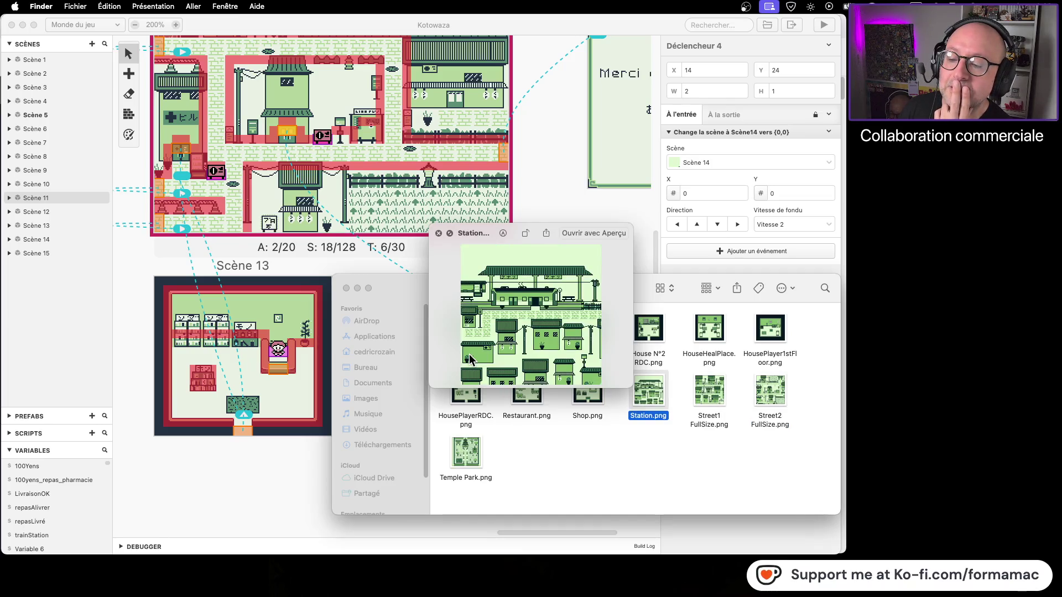
key(Left)
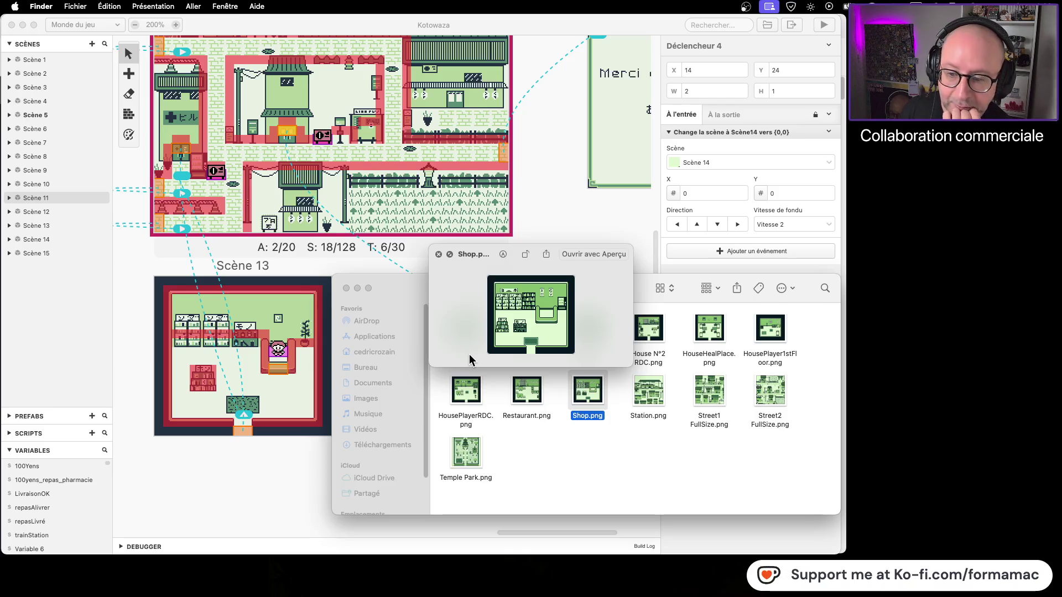
key(Left)
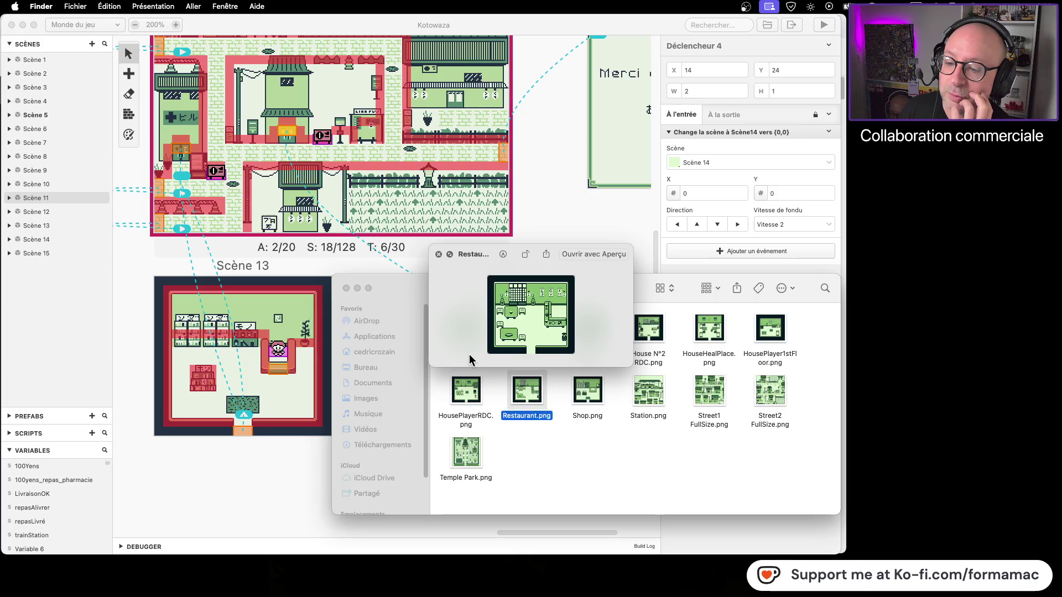
key(space)
click(625, 469)
mouse_move(570, 281)
mouse_down()
mouse_move(794, 157)
mouse_move(786, 124)
mouse_move(732, 168)
mouse_up()
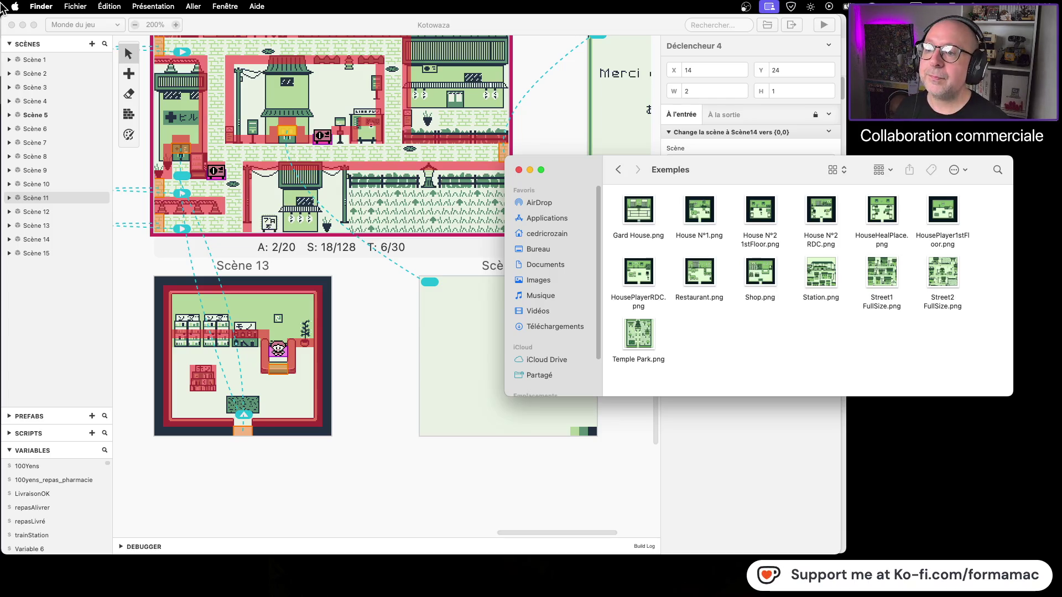
Switch to Firefox's GB Studio itch.io page and open a new blank tab
key(super+Tab)
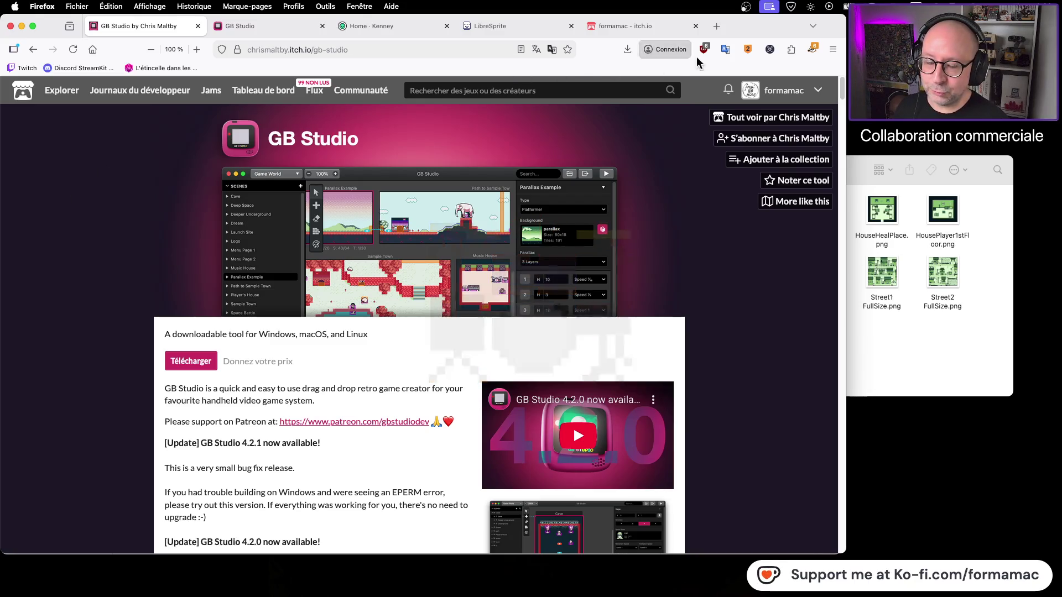
click(720, 27)
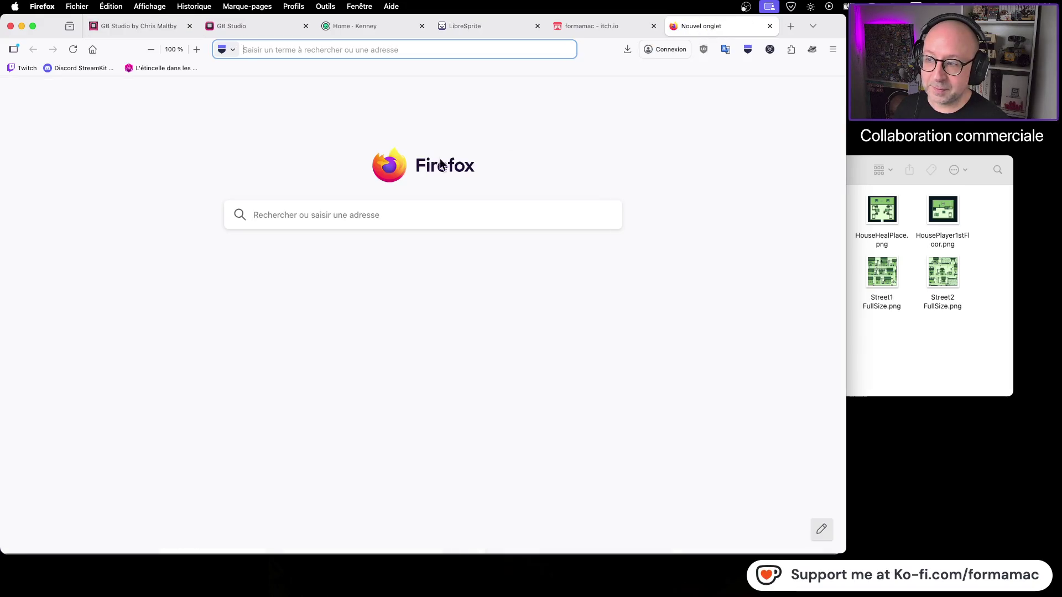
Load Startpage and search for 'la poste au japon'
click(91, 48)
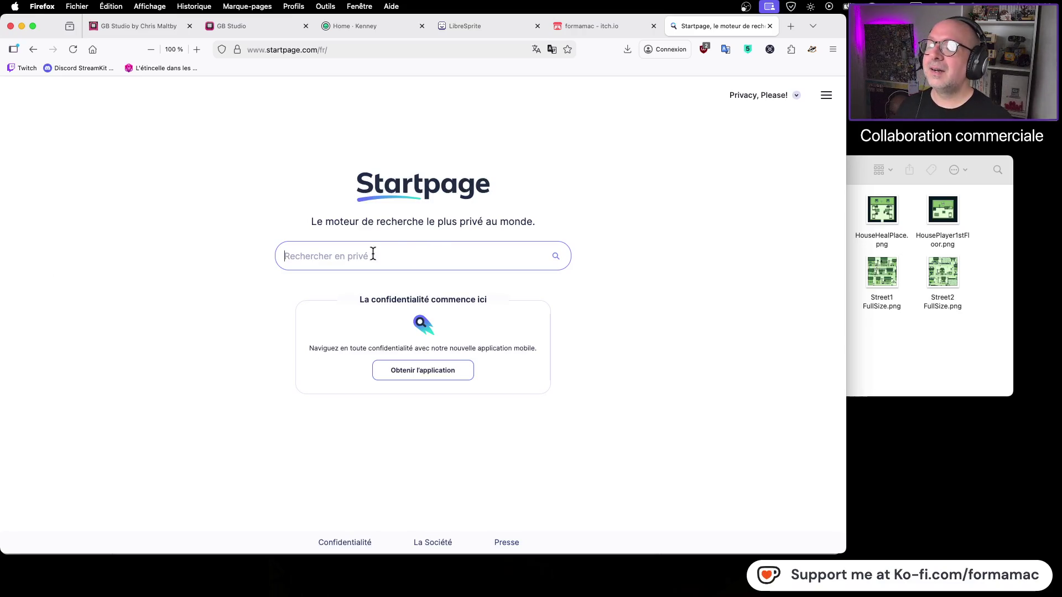
text(la poste au japon)
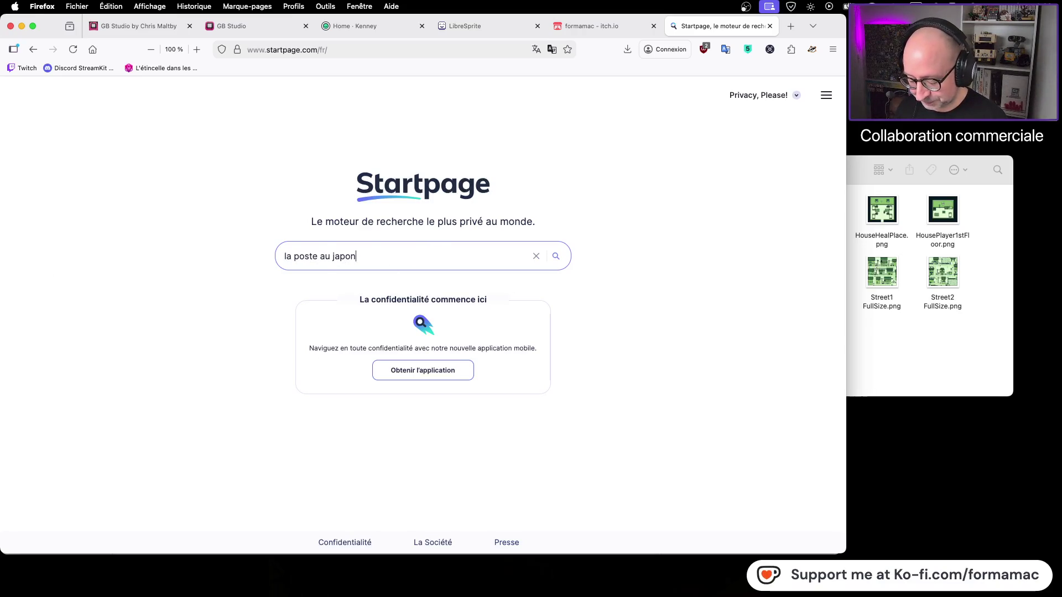
key(Return)
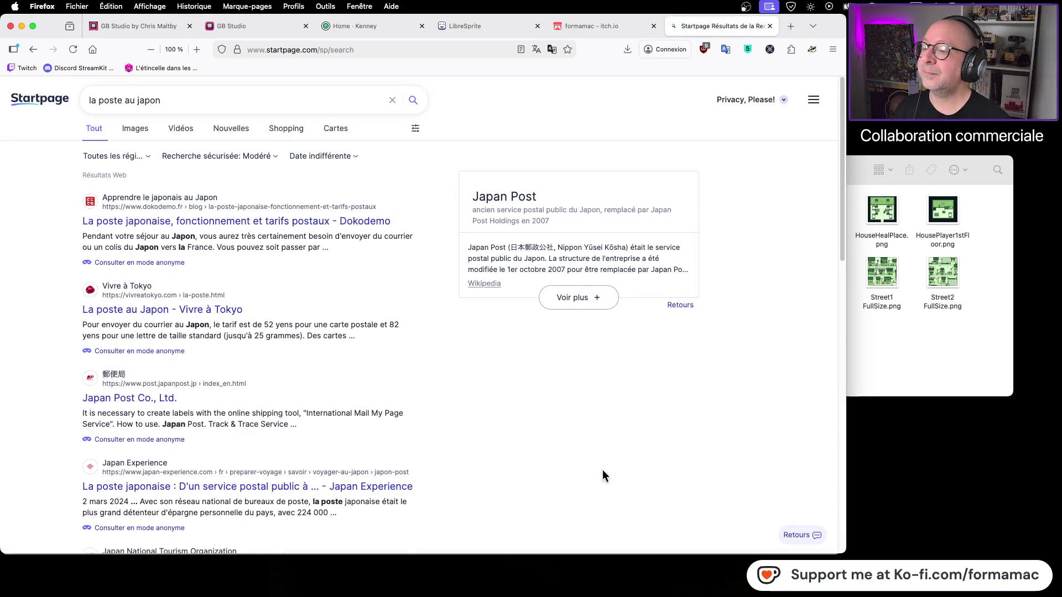
Switch Startpage to image results and scroll through the Japan Post storefront and postbox photos
click(135, 131)
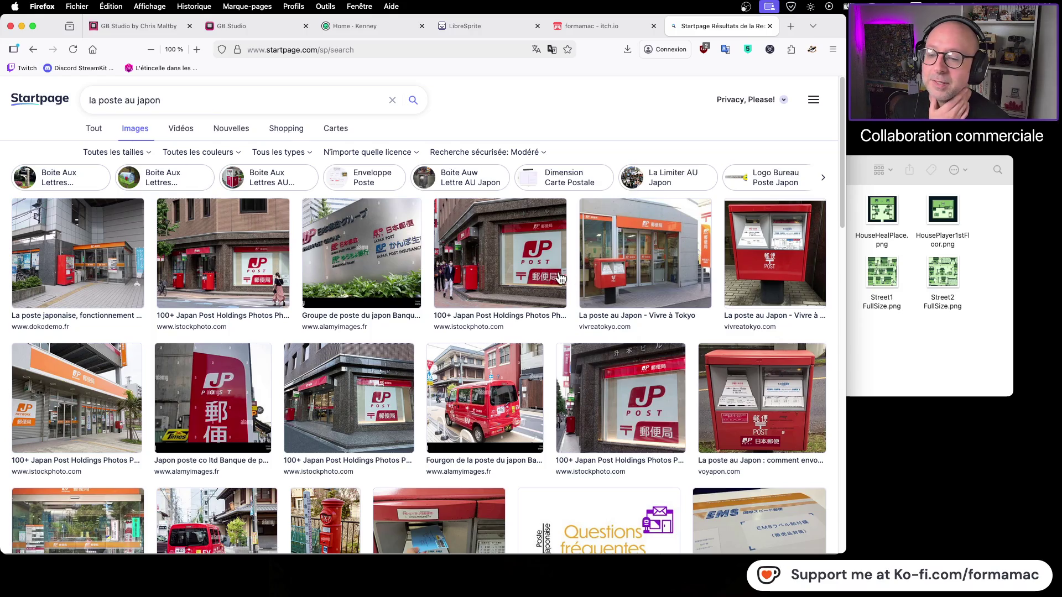
scroll(458, 298, down, 5)
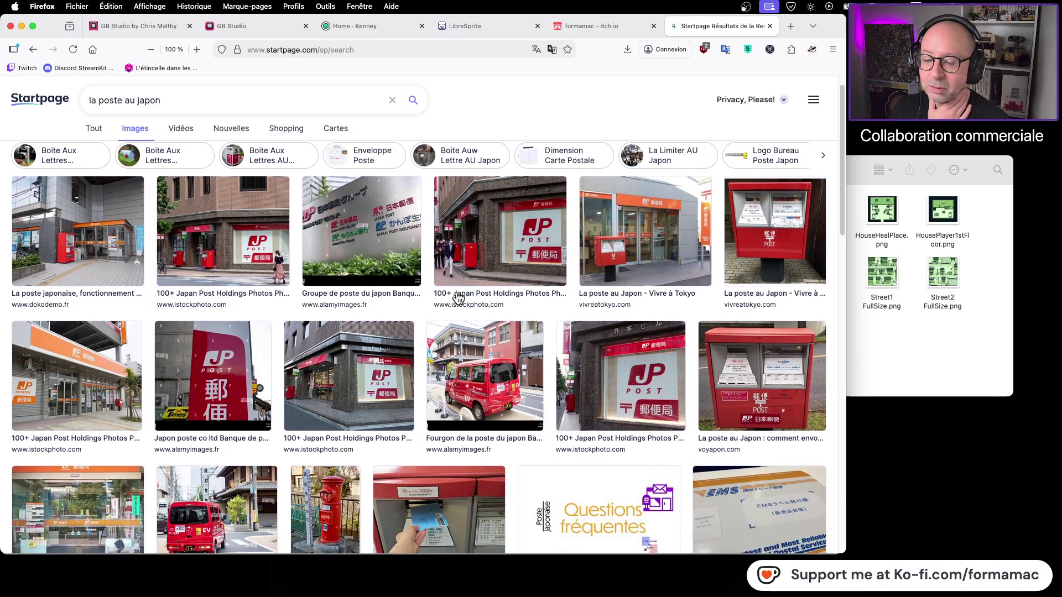
scroll(458, 298, down, 7)
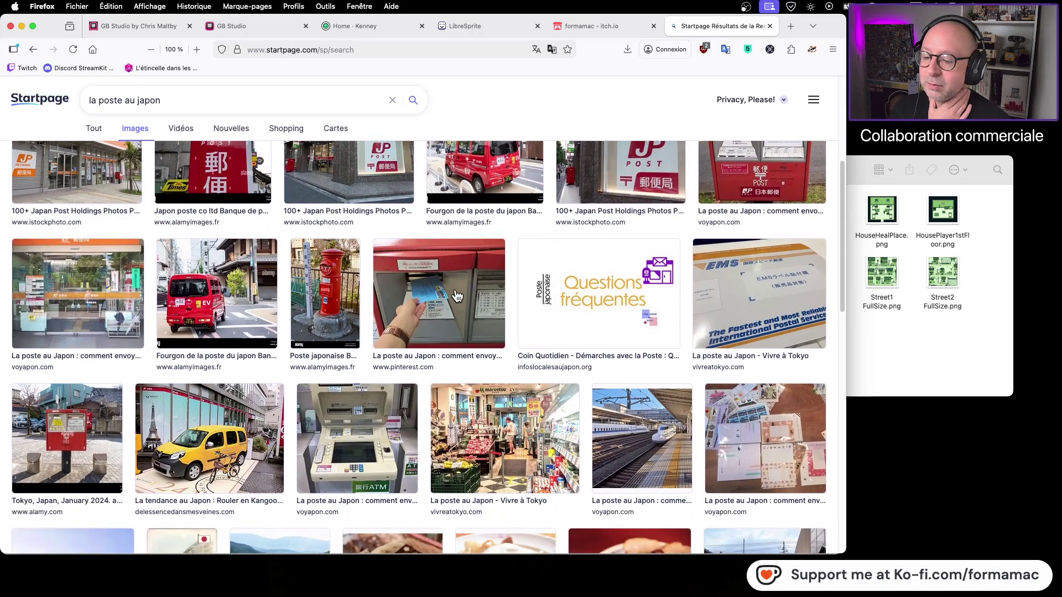
scroll(457, 296, up, 8)
scroll(457, 296, up, 3)
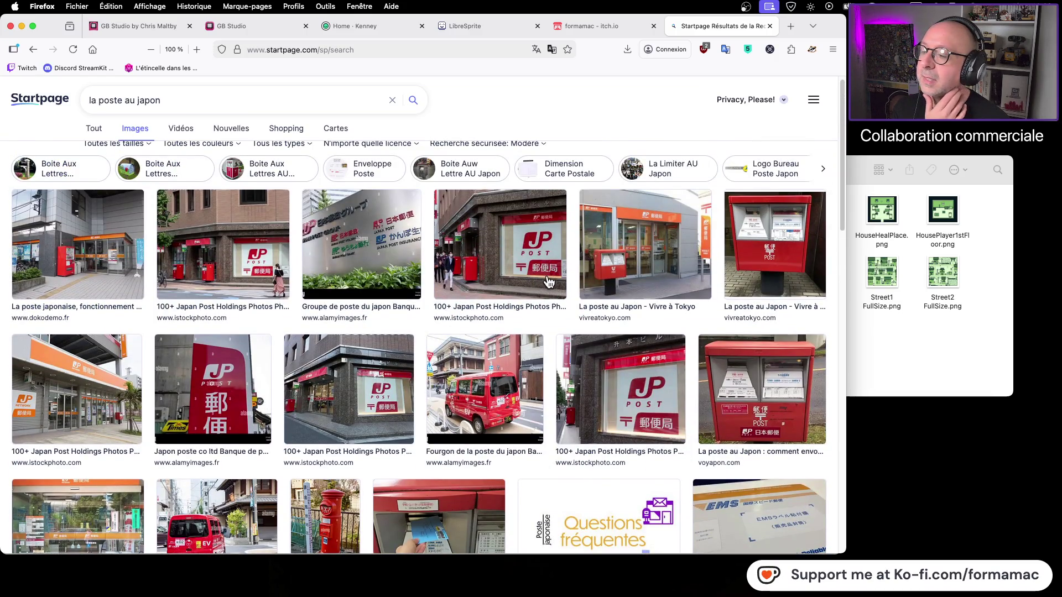
scroll(389, 325, down, 4)
scroll(390, 324, down, 6)
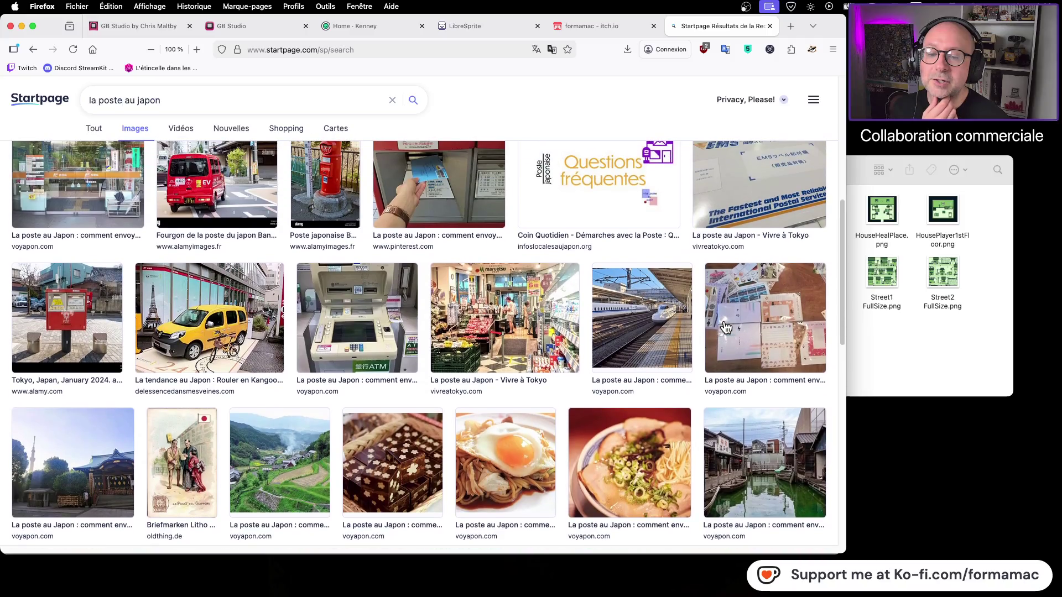
scroll(725, 327, up, 6)
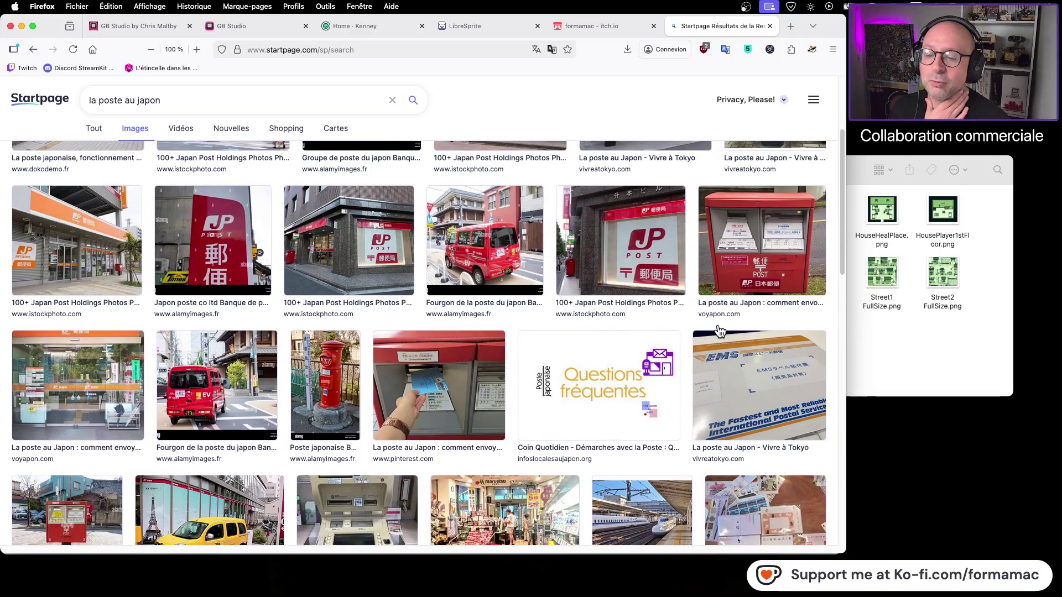
scroll(719, 332, up, 4)
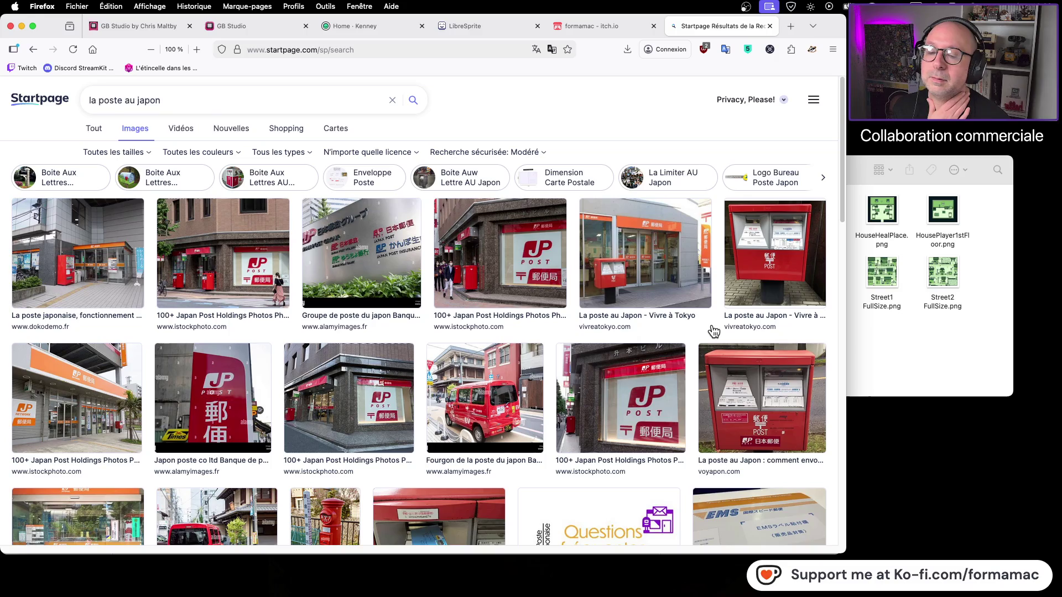
Open the 'Poste au Japon' iStock photo page, drag the photo onto the desktop and open it
click(545, 290)
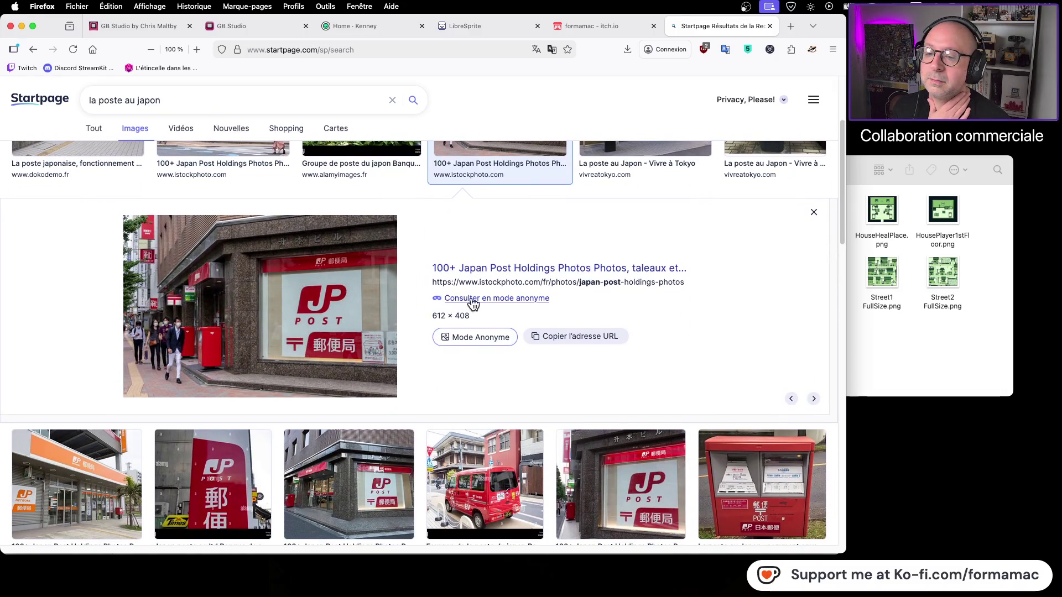
click(503, 273)
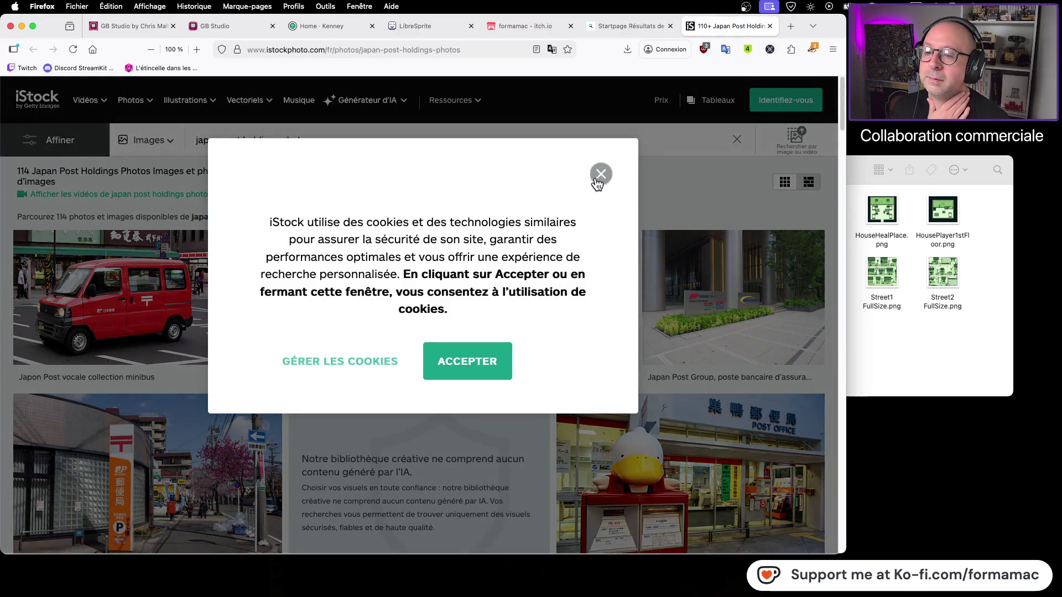
click(600, 176)
click(360, 313)
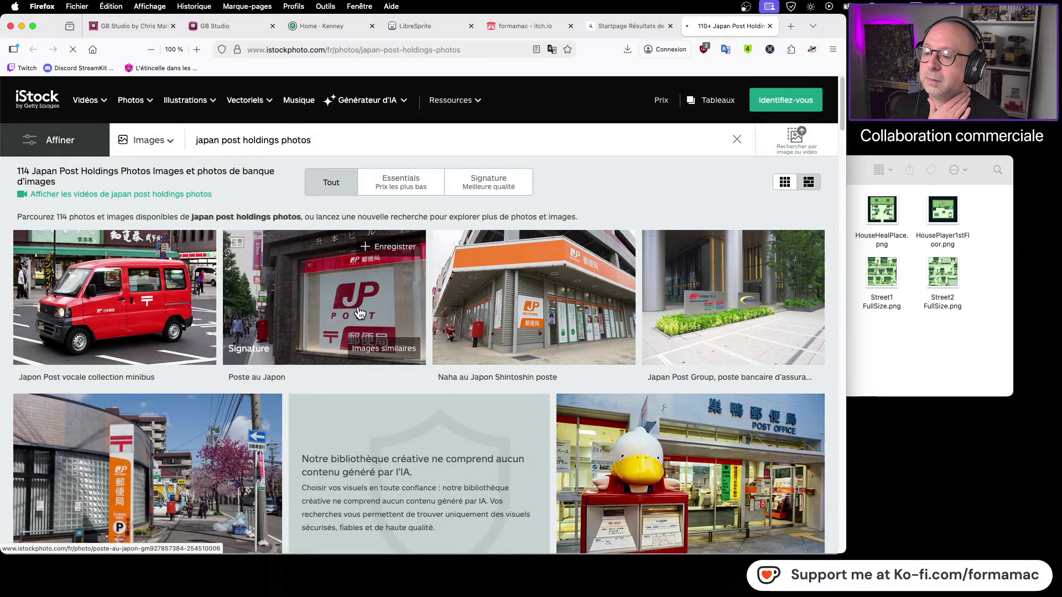
scroll(398, 354, down, 2)
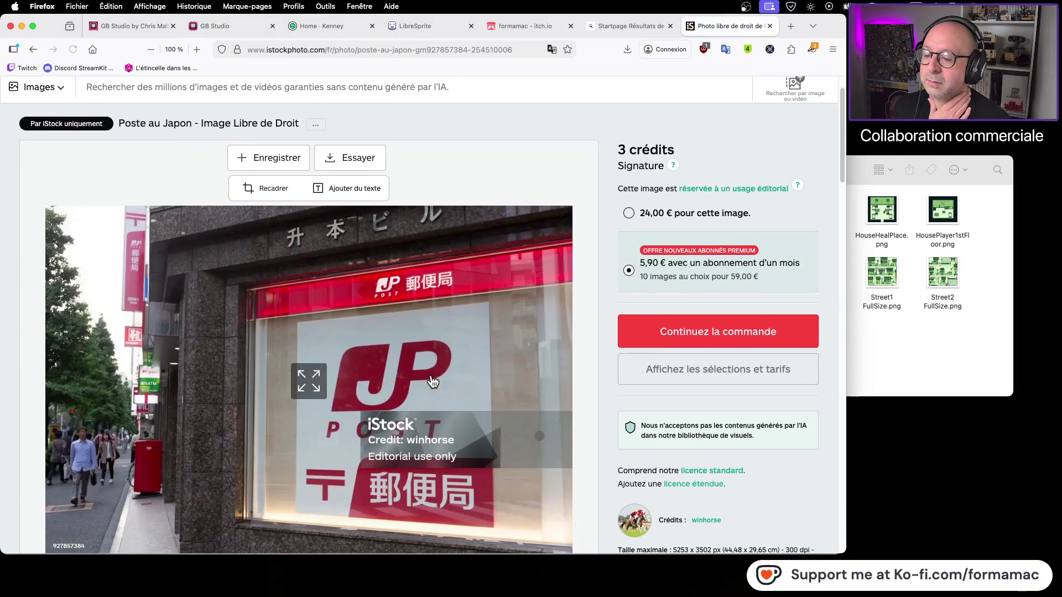
mouse_move(421, 375)
mouse_down()
mouse_move(498, 370)
mouse_move(962, 461)
mouse_move(1023, 463)
mouse_up()
double_click(1027, 123)
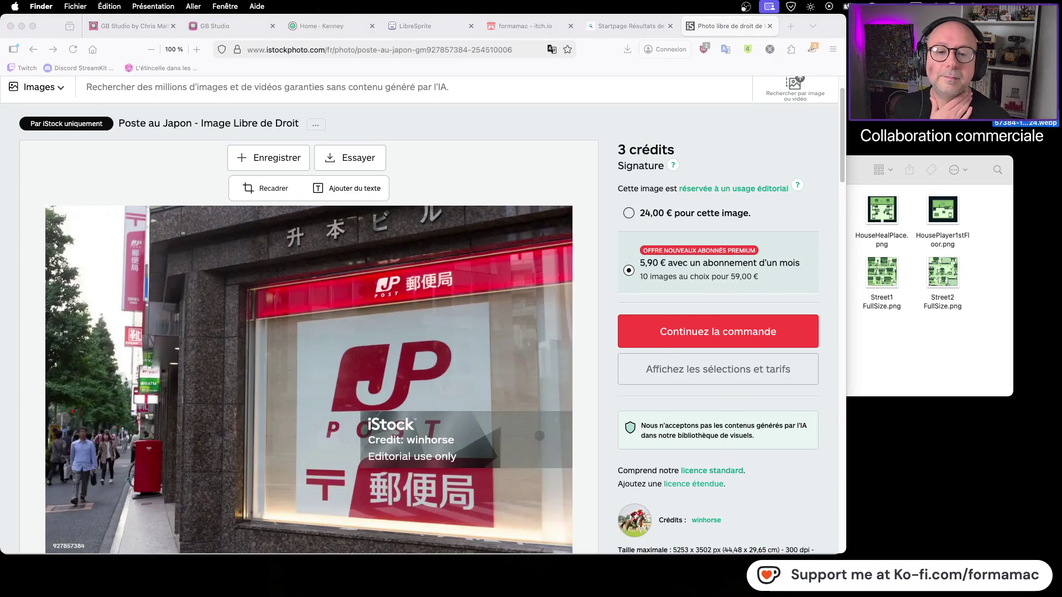
Copy the 郵便局 characters from the photo in Preview, then minimize the photo window
drag(349, 353, 457, 363)
key(super+c)
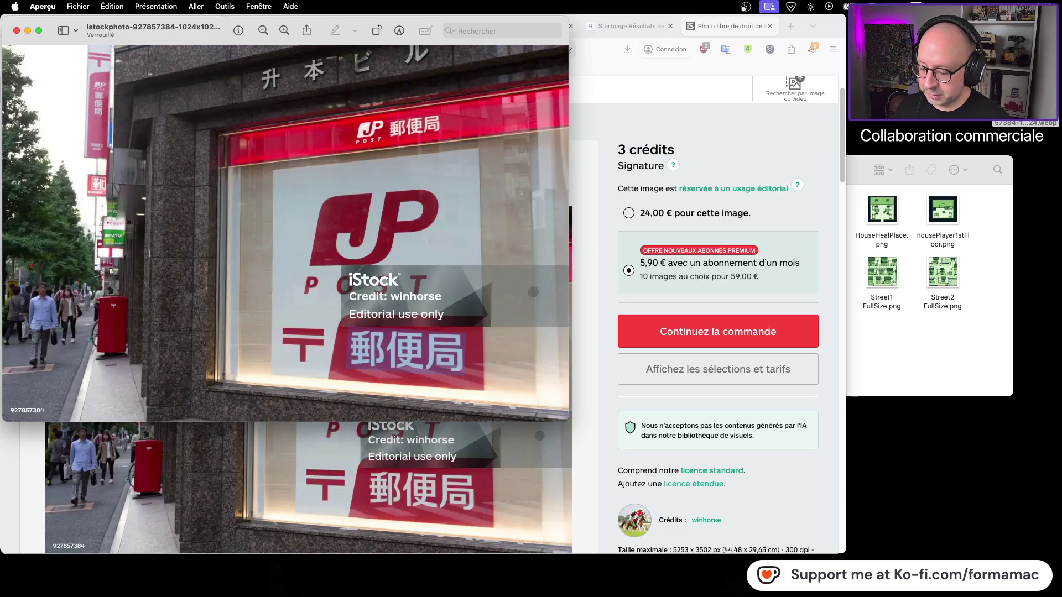
key(super+Tab)
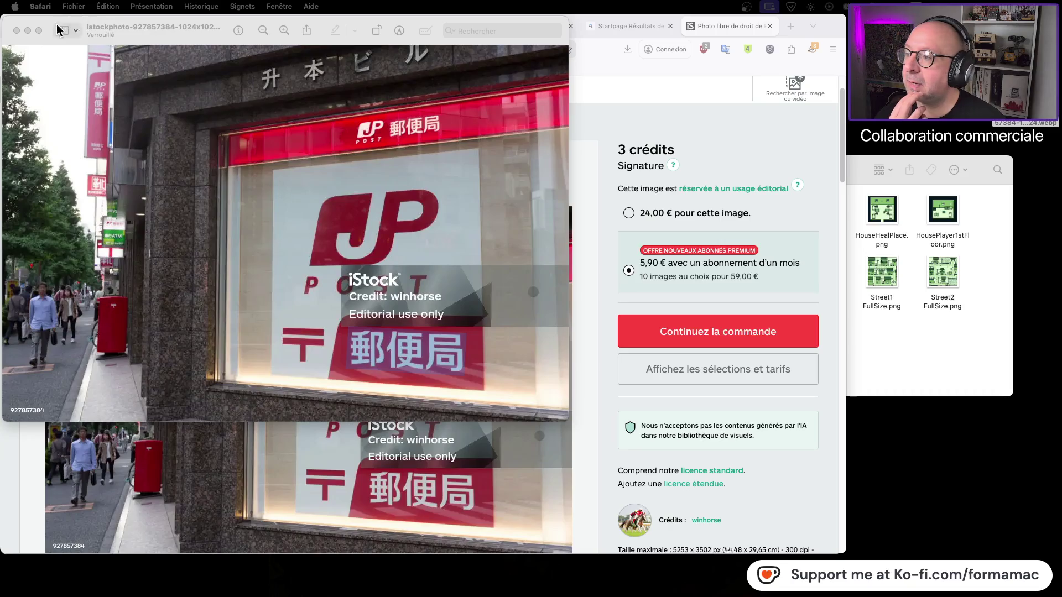
click(27, 28)
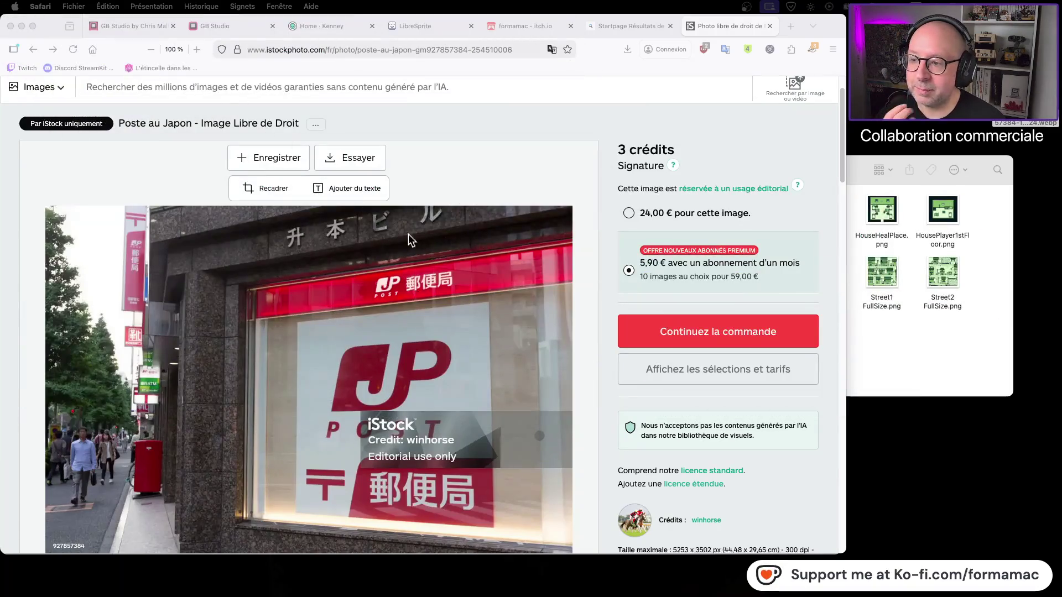
Bring Finder forward and go back up to Kotowaza GB Studio's Graphismes folder
click(907, 350)
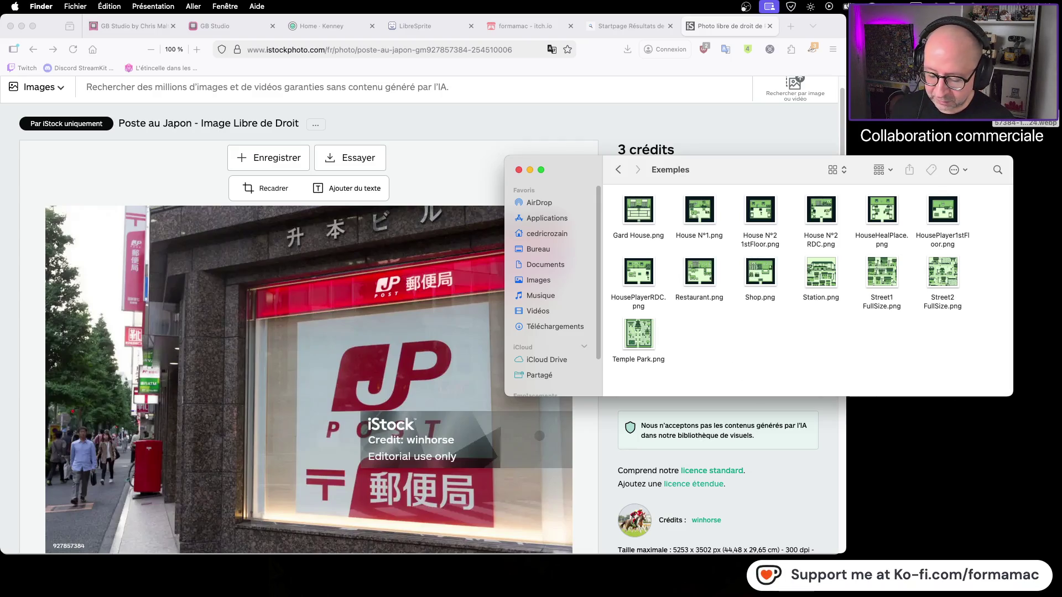
key(ctrl+Up)
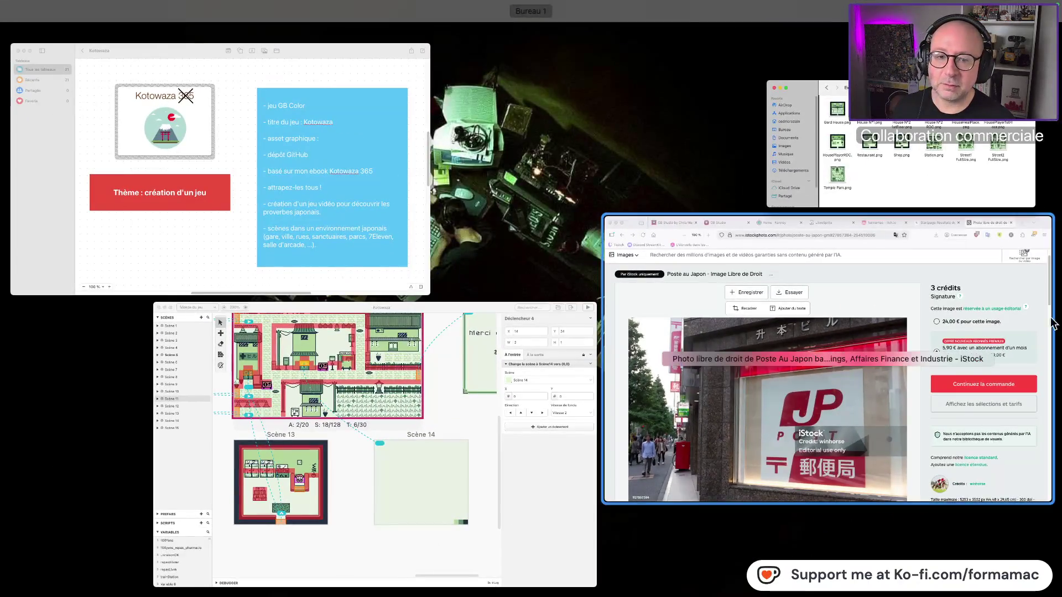
click(941, 150)
click(619, 174)
click(619, 174)
click(619, 174)
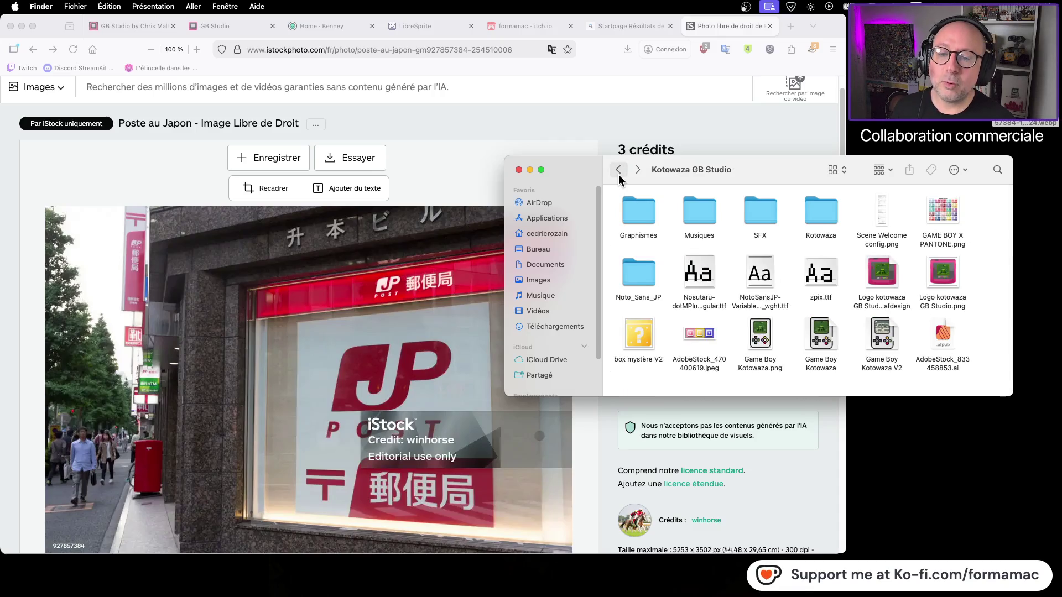
double_click(632, 207)
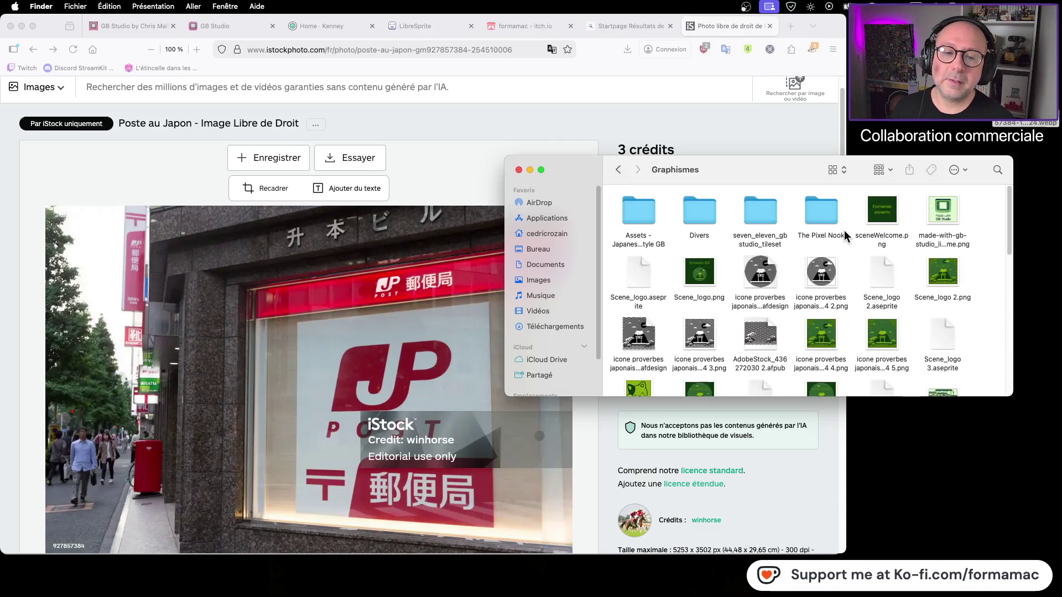
Scroll the Graphismes folder and open Scene-0003.aseprite in LibreSprite
key(super+Tab)
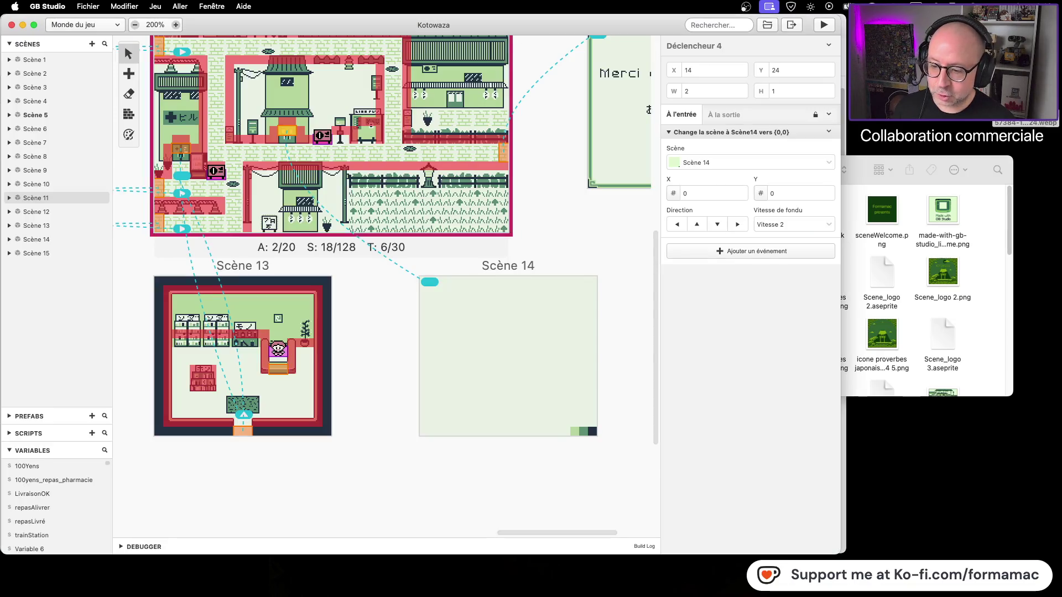
scroll(530, 321, up, 3)
scroll(530, 321, up, 3)
scroll(530, 321, left, 3)
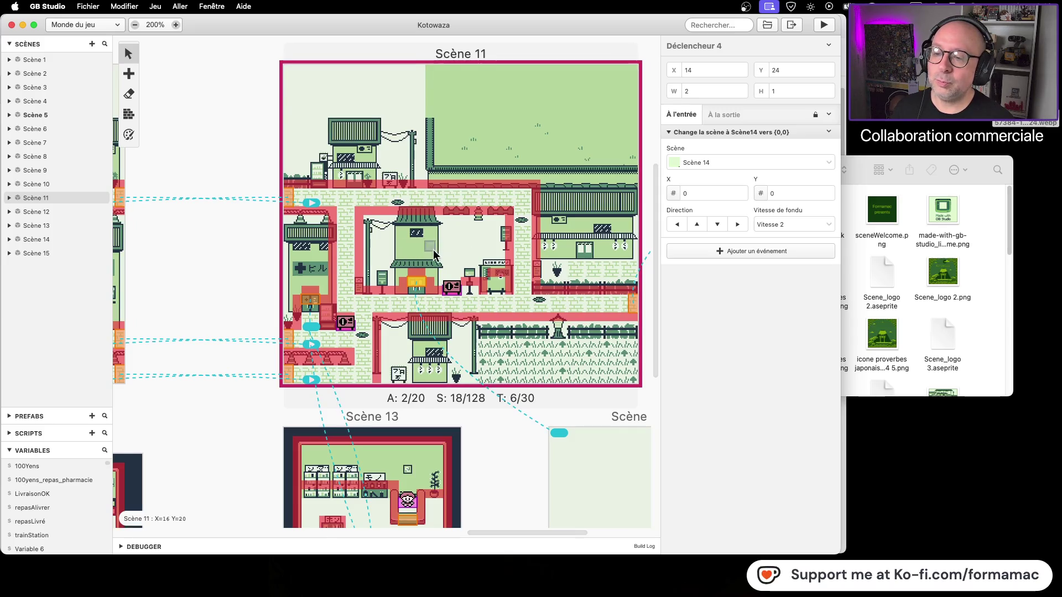
click(977, 325)
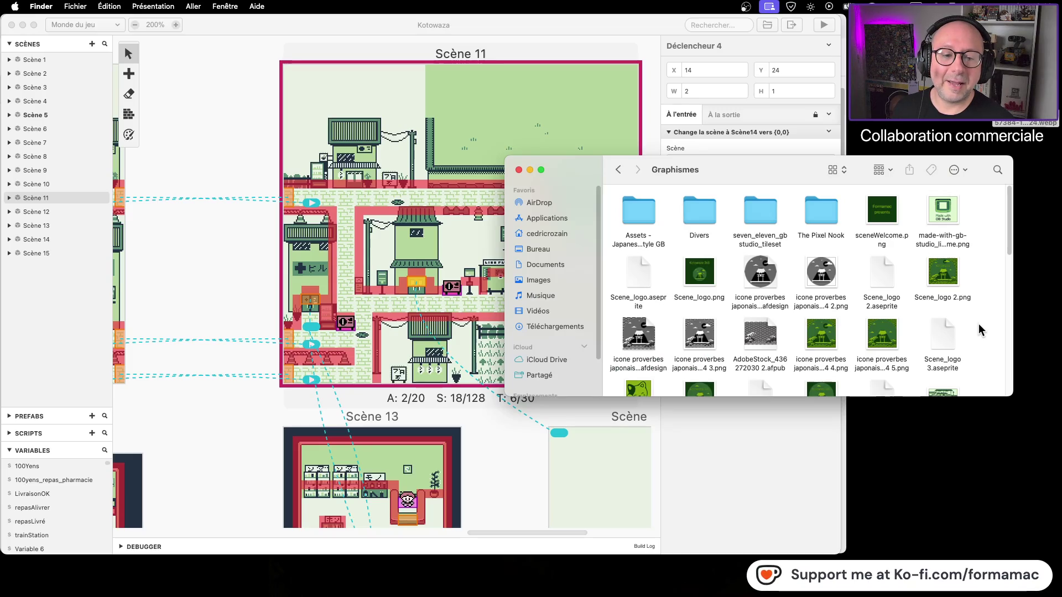
scroll(979, 327, down, 8)
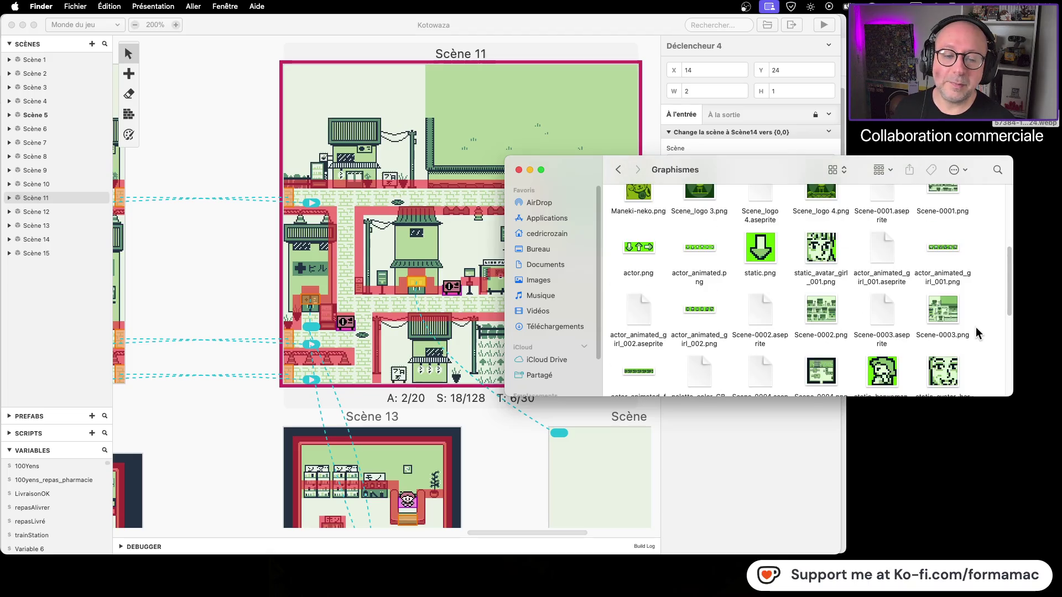
scroll(975, 327, down, 5)
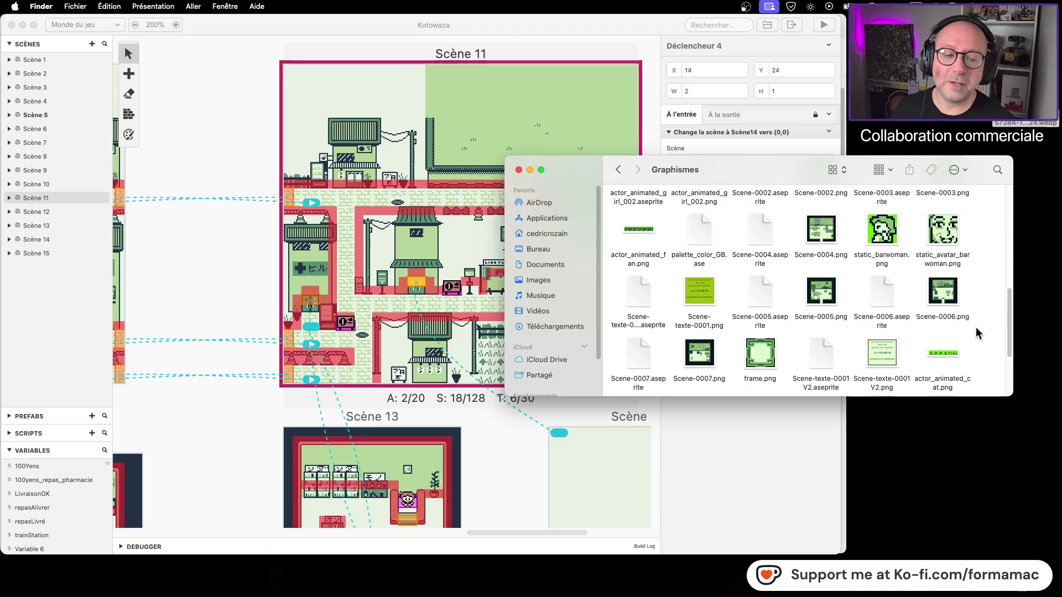
scroll(976, 326, down, 5)
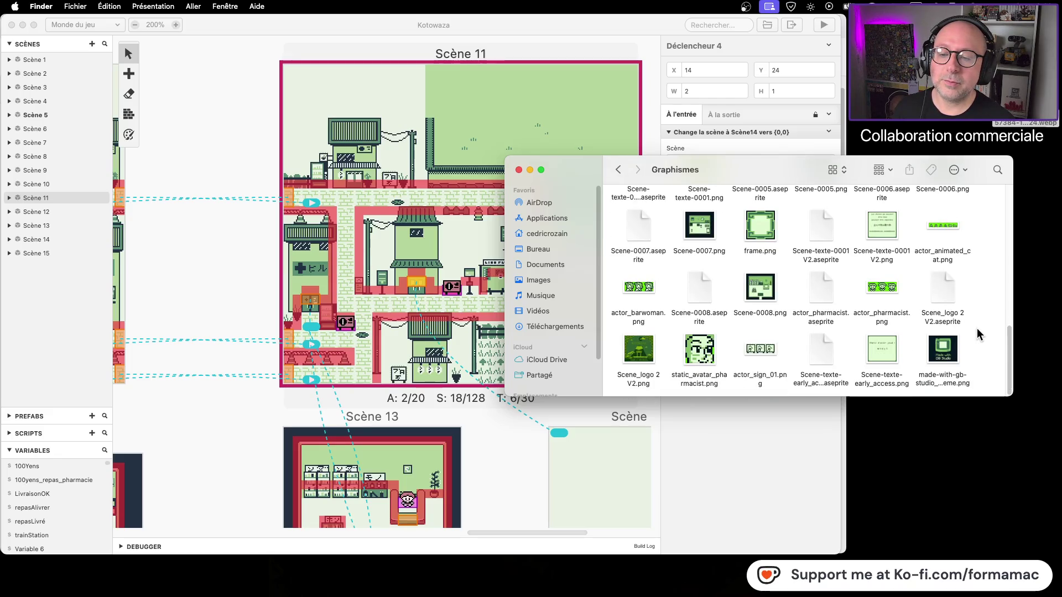
scroll(976, 332, up, 8)
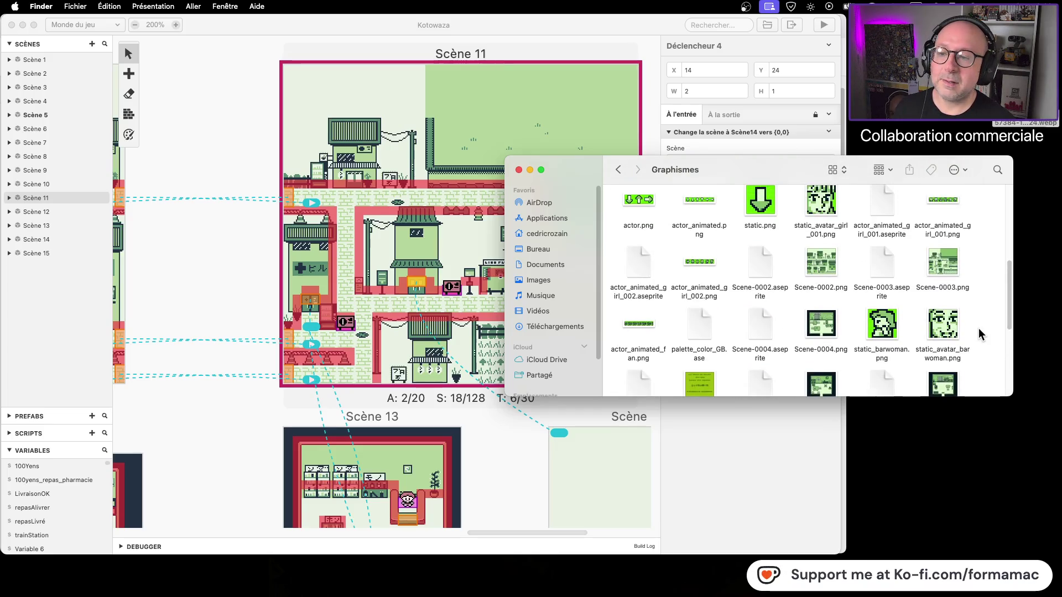
click(879, 266)
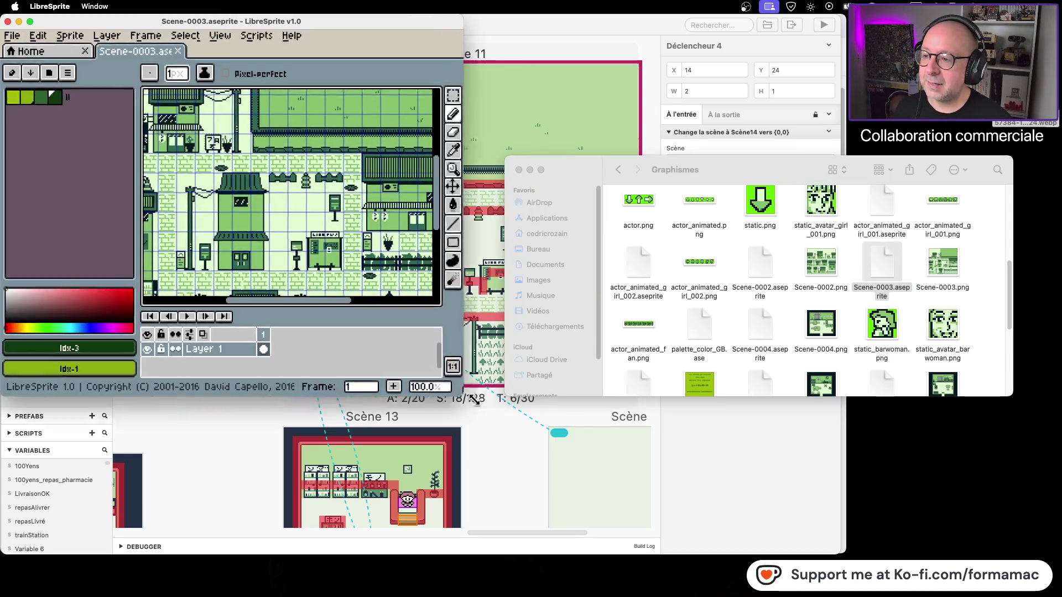
Enlarge the LibreSprite window, zoom in on the pagoda-roofed building and dot its wall
drag(441, 355, 815, 585)
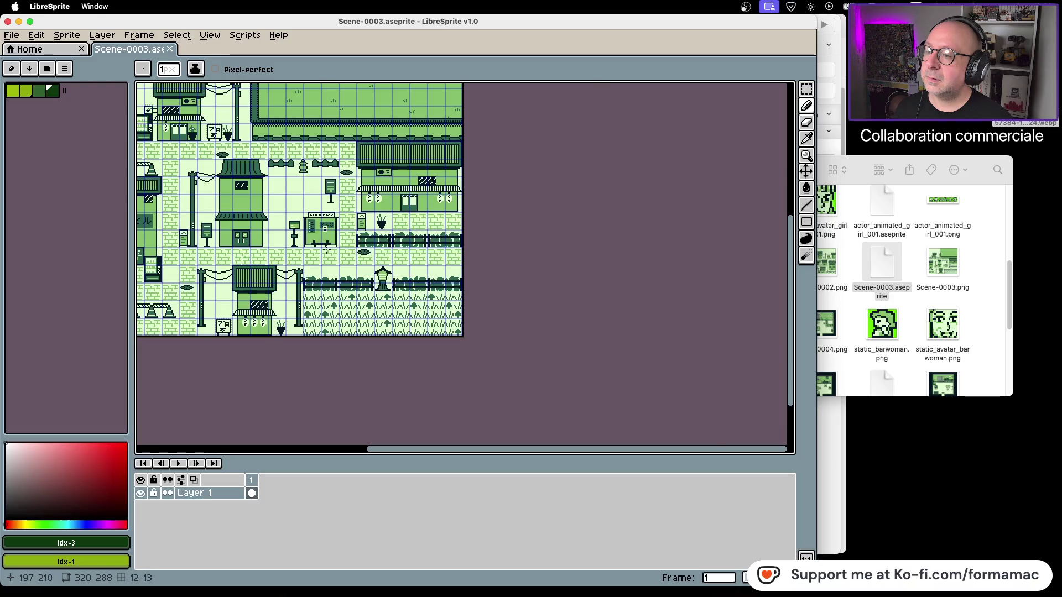
scroll(494, 321, up, 2)
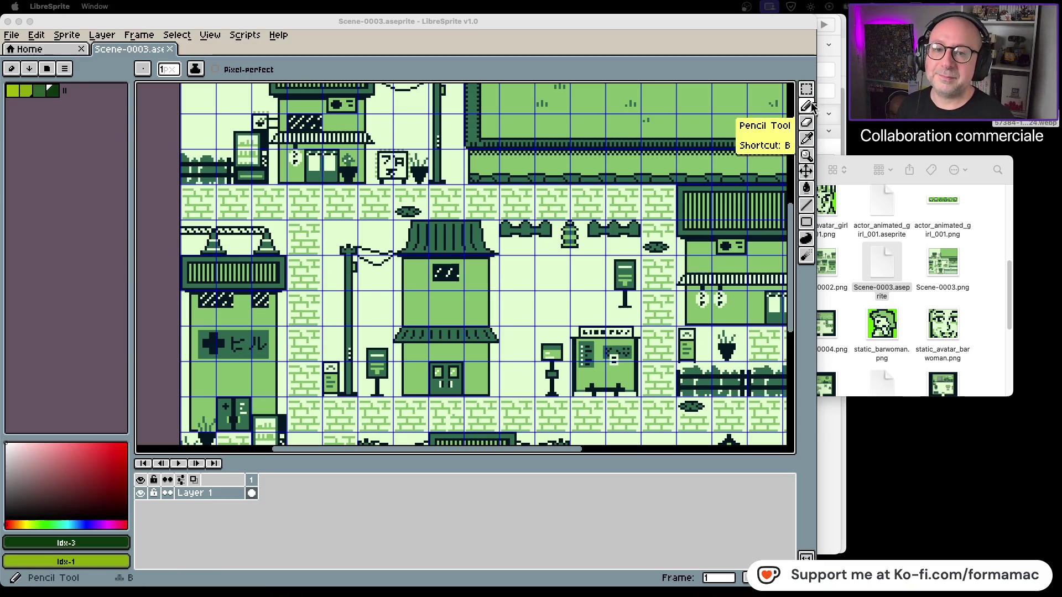
click(803, 162)
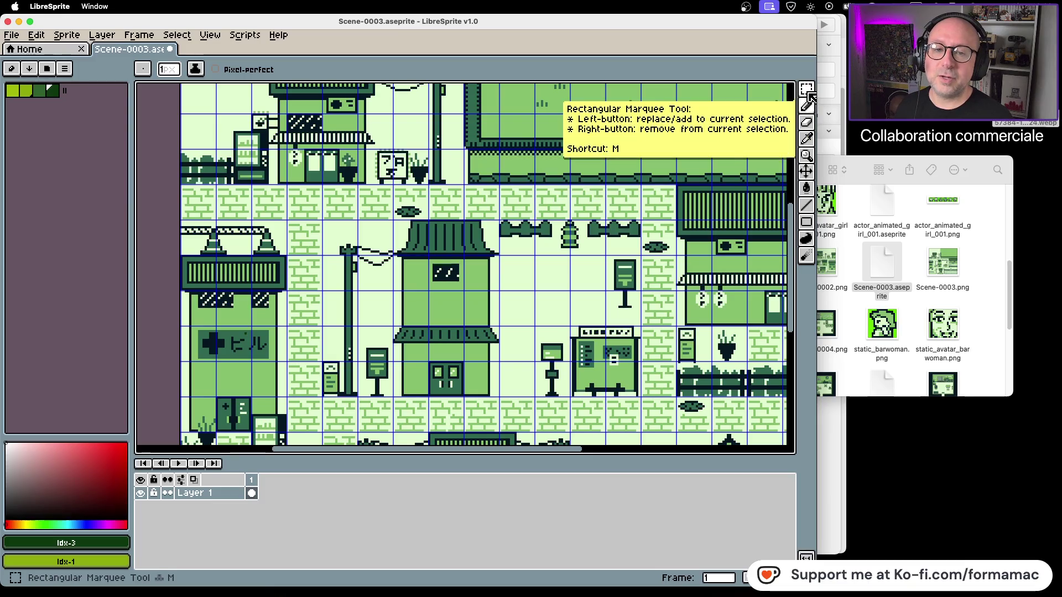
scroll(393, 288, up, 1)
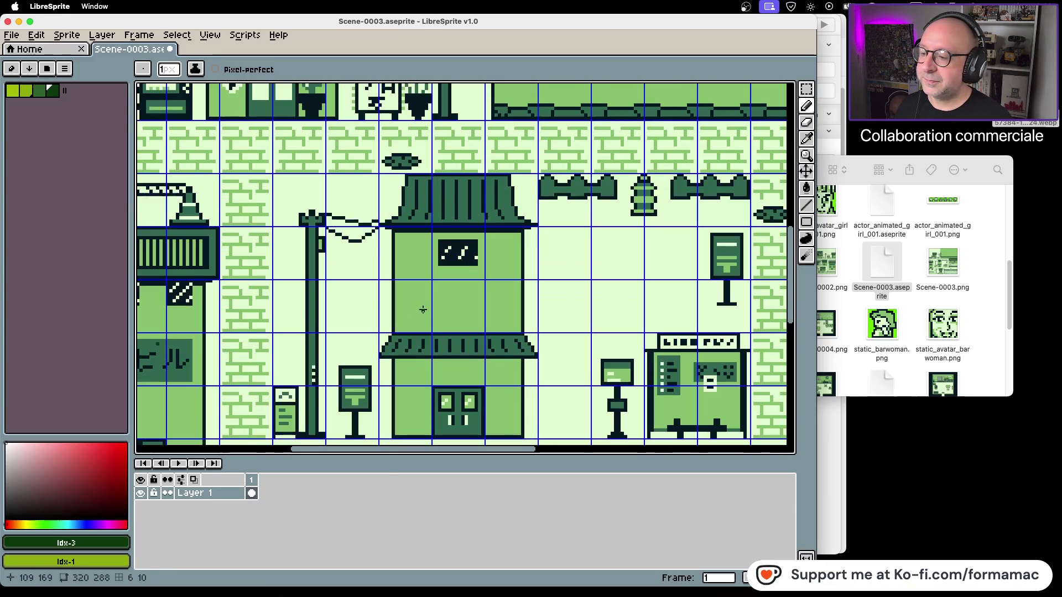
click(404, 285)
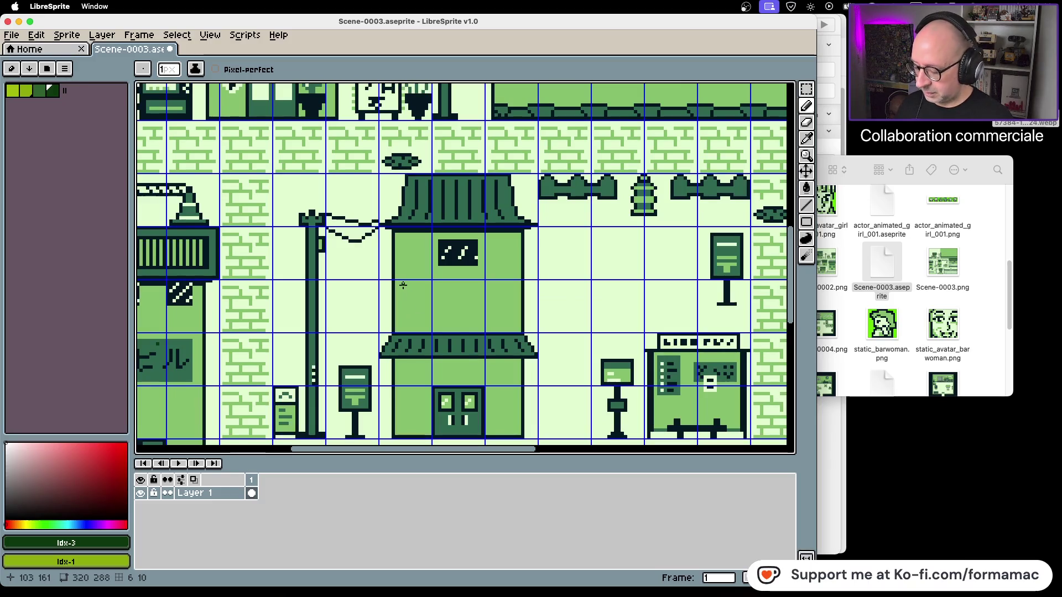
Draw a dark rectangular sign frame on the pagoda building's upper wall
shift+click(512, 284)
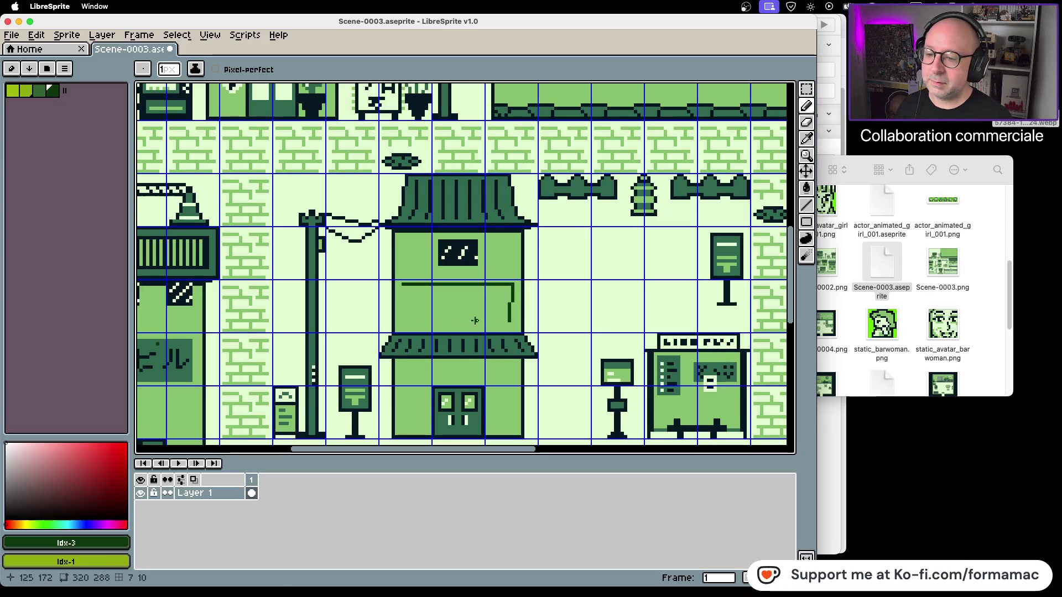
key(ctrl+z)
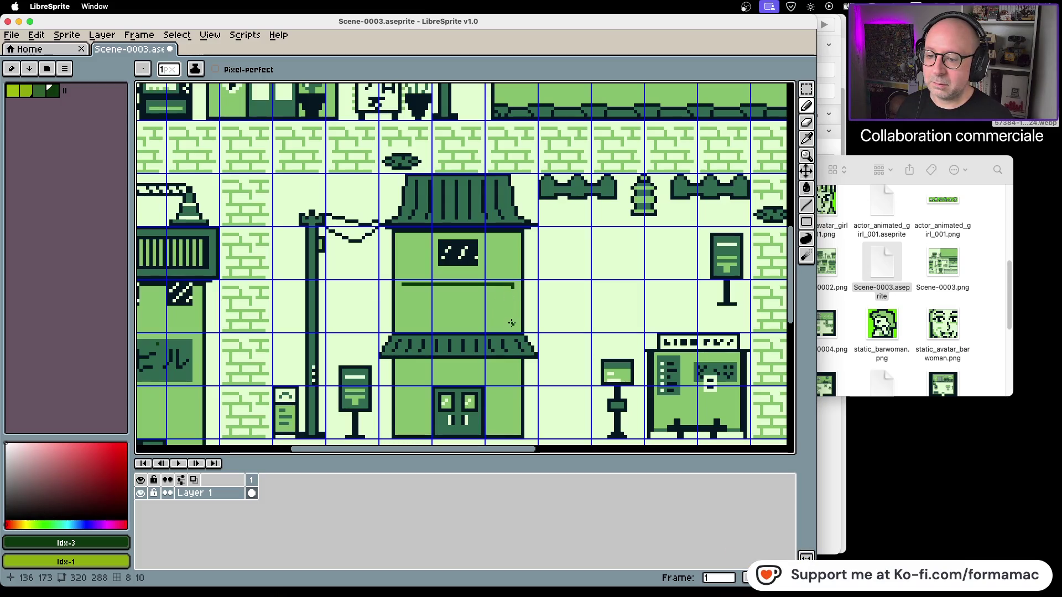
shift+click(510, 321)
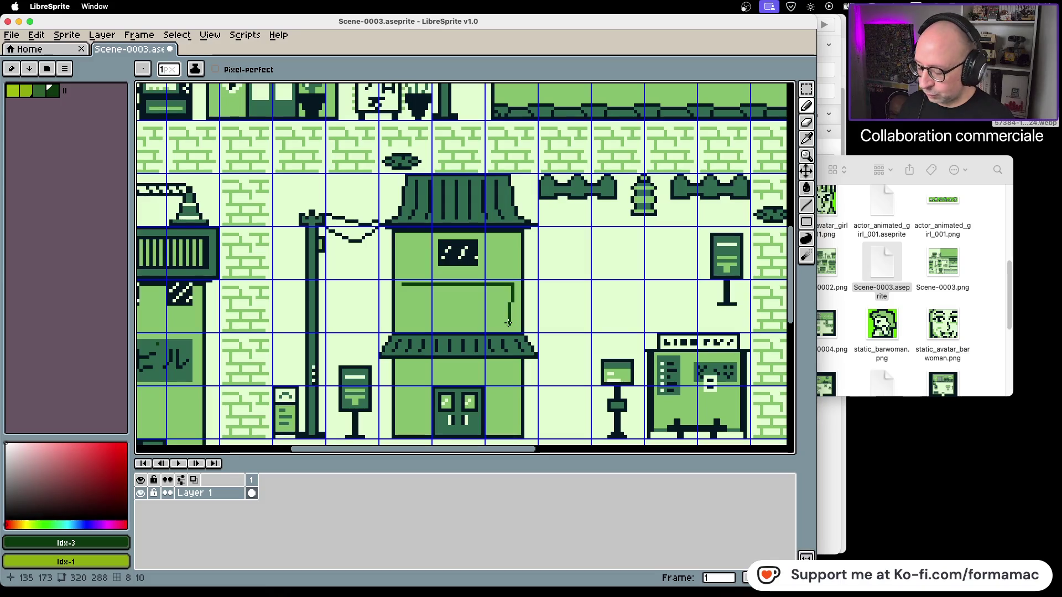
key(ctrl+z)
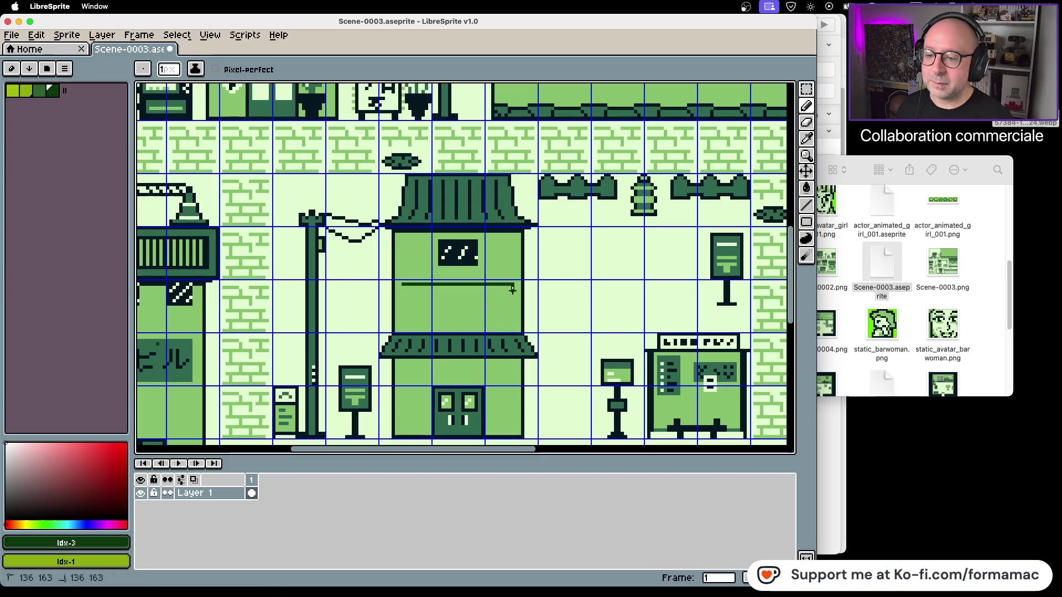
shift+click(511, 323)
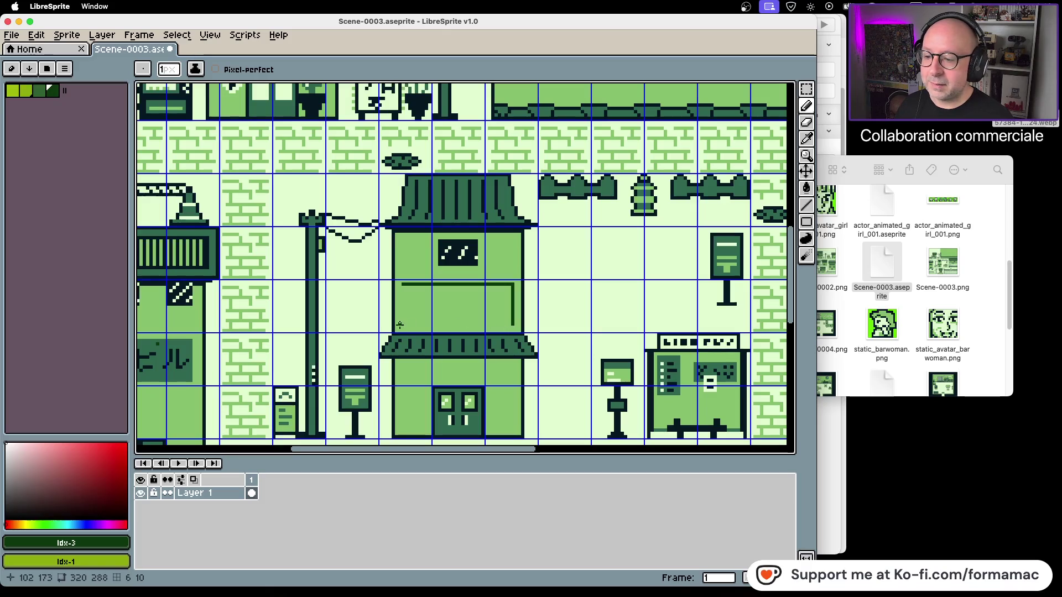
shift+click(404, 323)
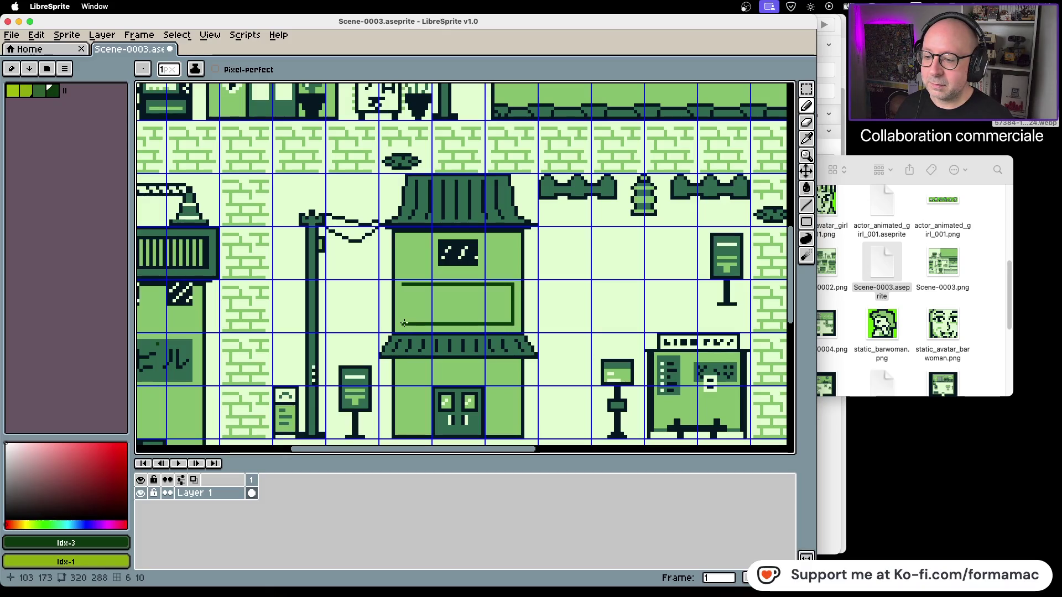
shift+click(403, 285)
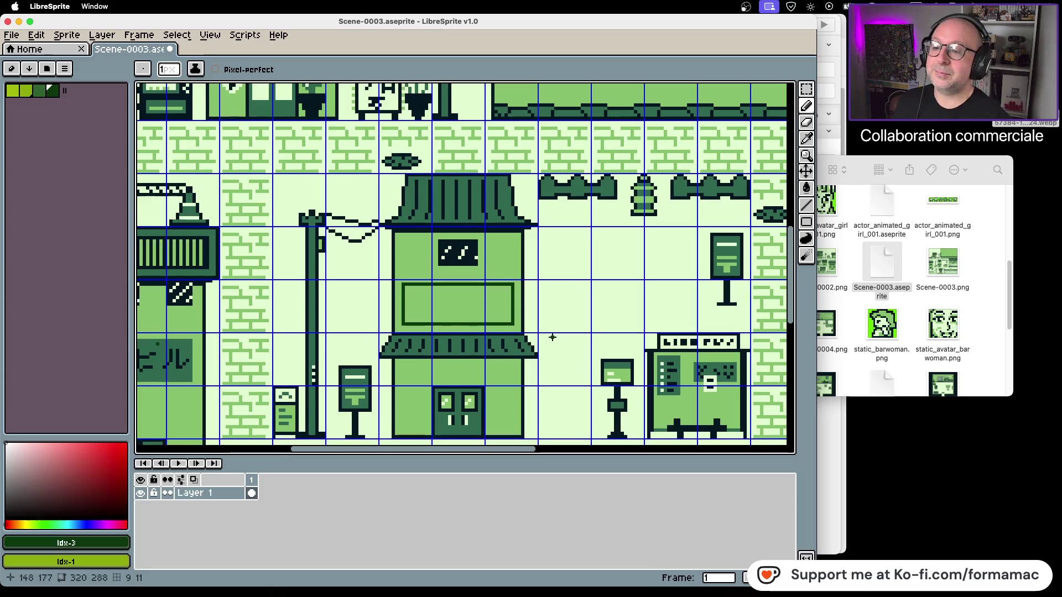
Bucket-fill the sign panel, then refill it with medium green #306850 sampled from the ヒル sign
key(g)
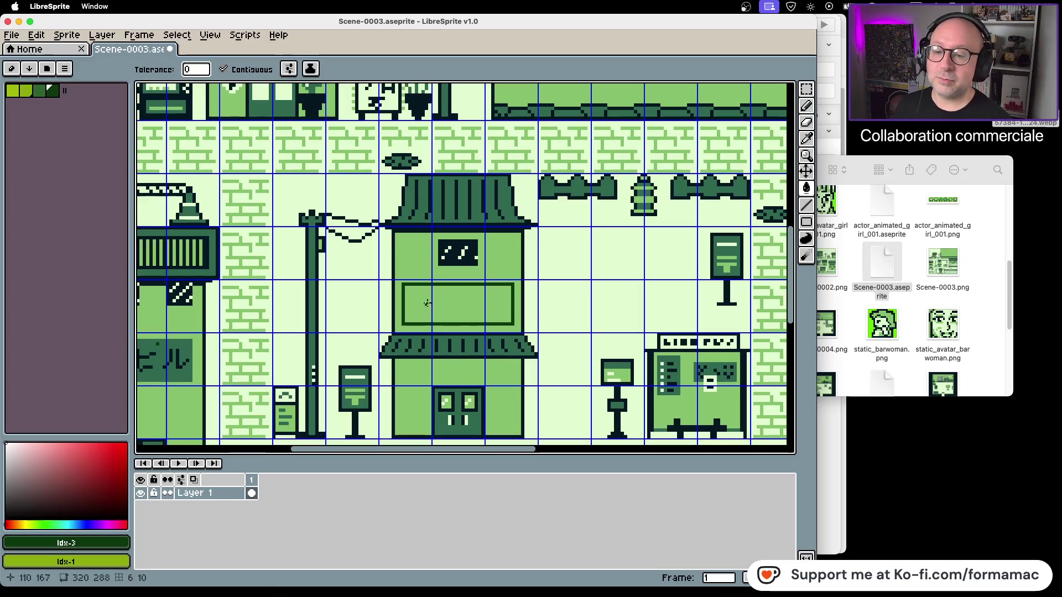
click(448, 310)
scroll(338, 312, left, 3)
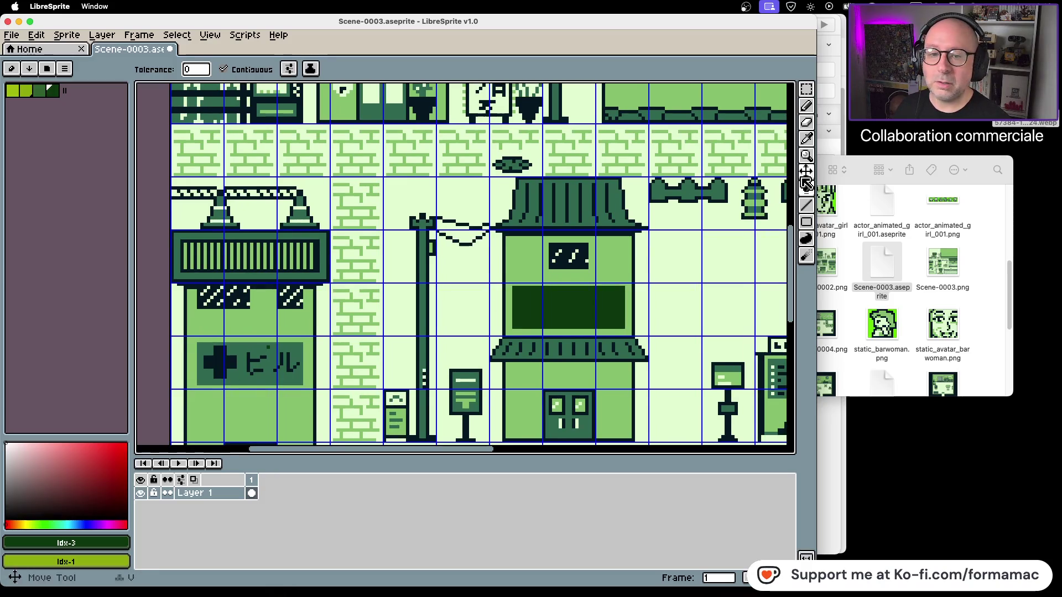
click(806, 139)
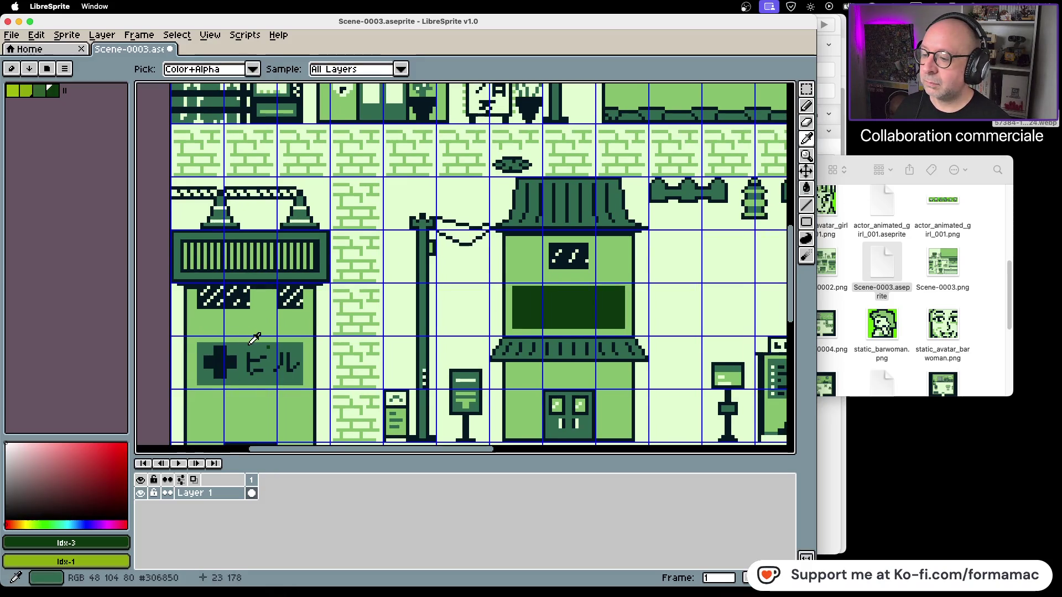
click(261, 348)
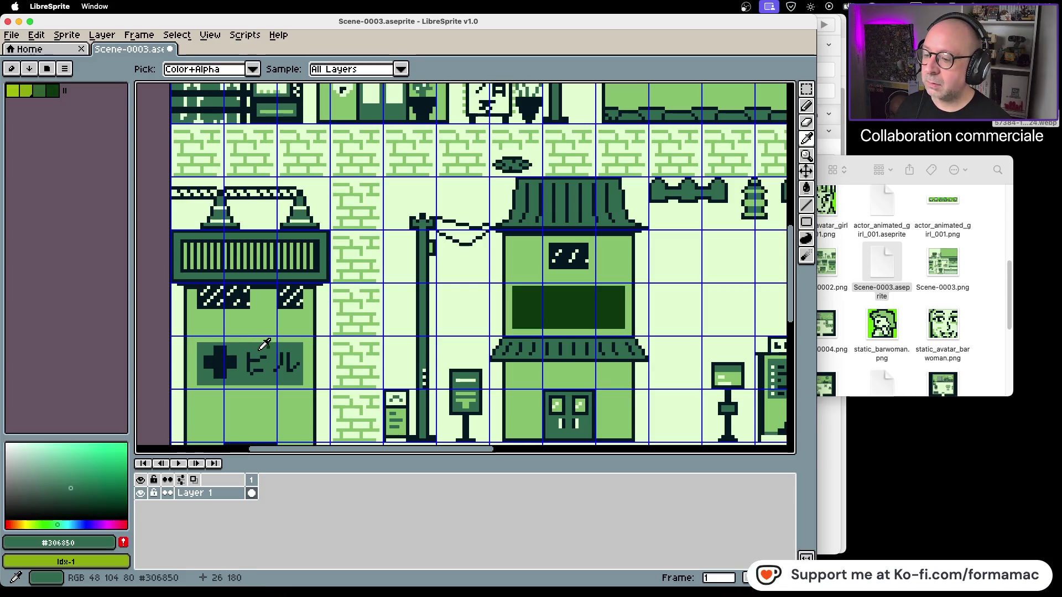
click(807, 188)
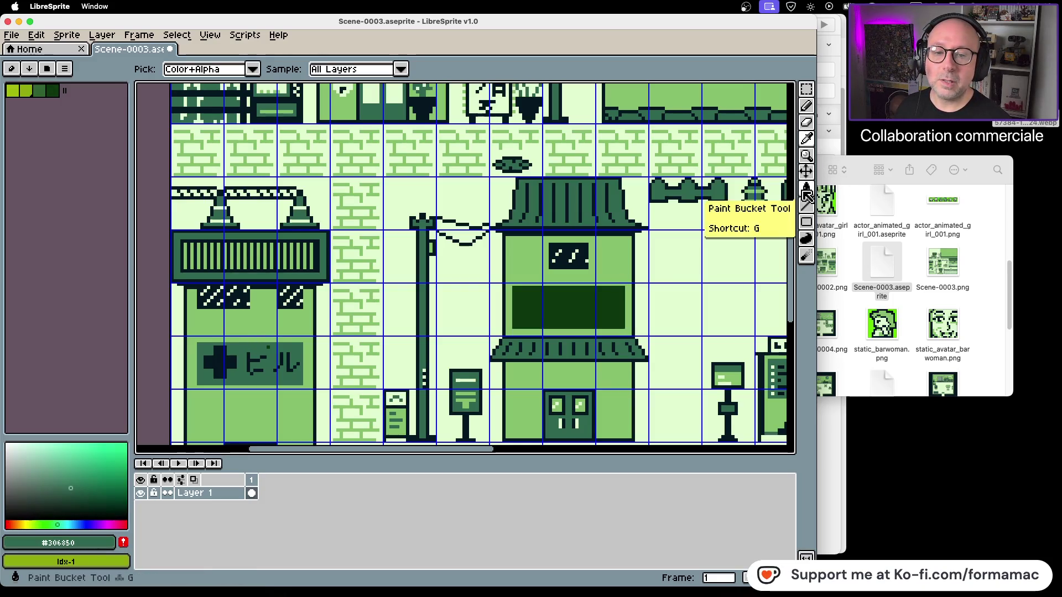
click(546, 314)
Erase a pixel at the panel's corner, then undo the erase
scroll(241, 355, up, 3)
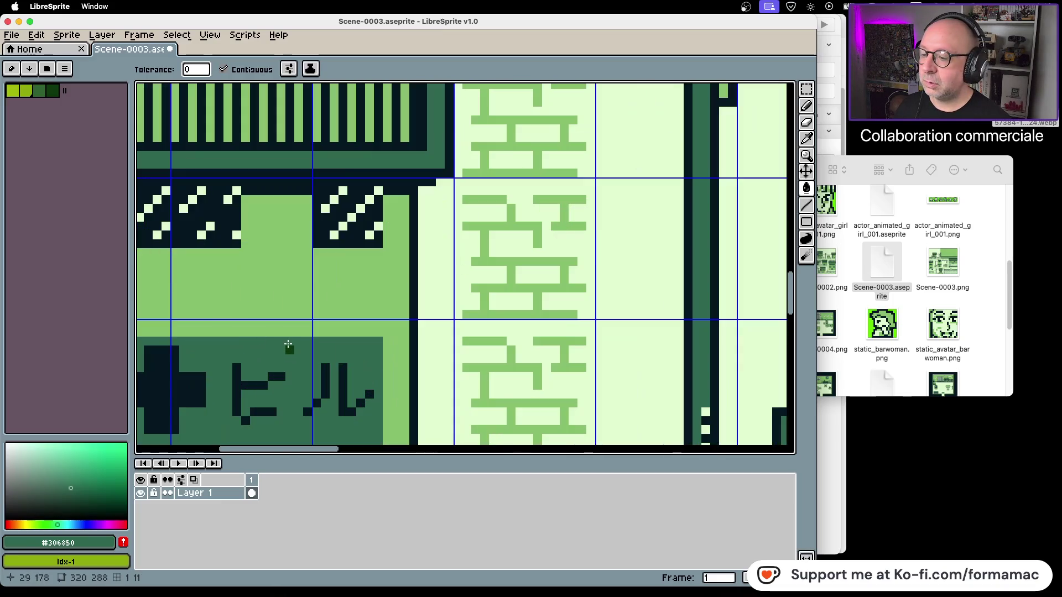
scroll(344, 347, down, 6)
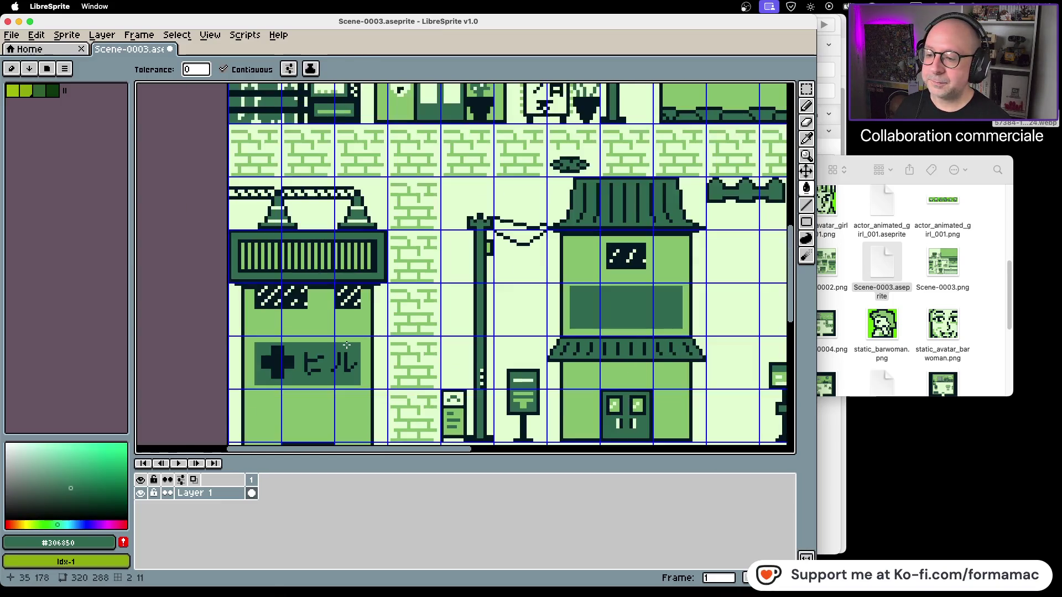
scroll(443, 350, up, 5)
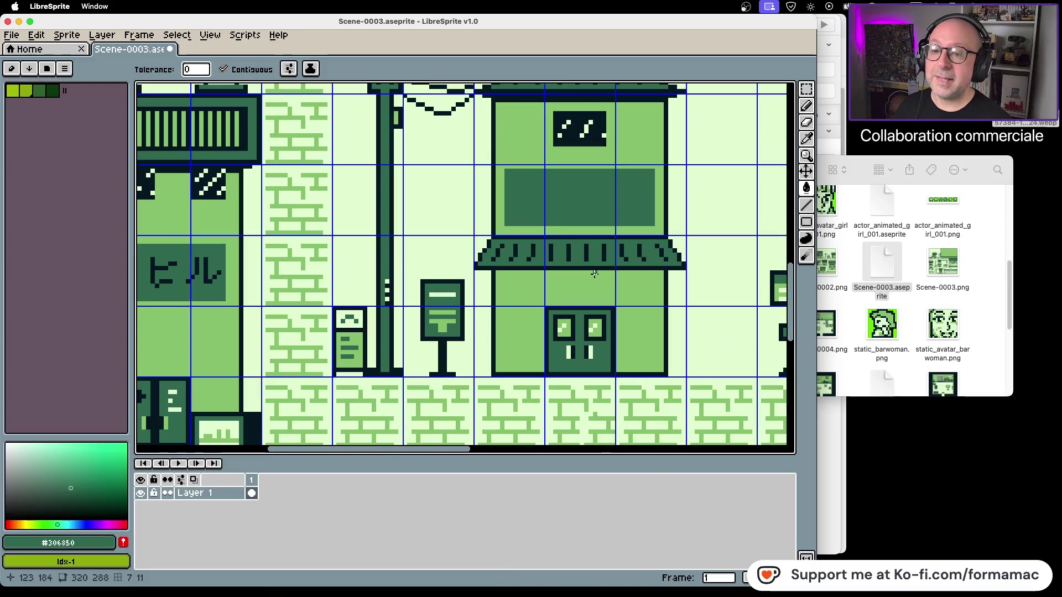
click(804, 121)
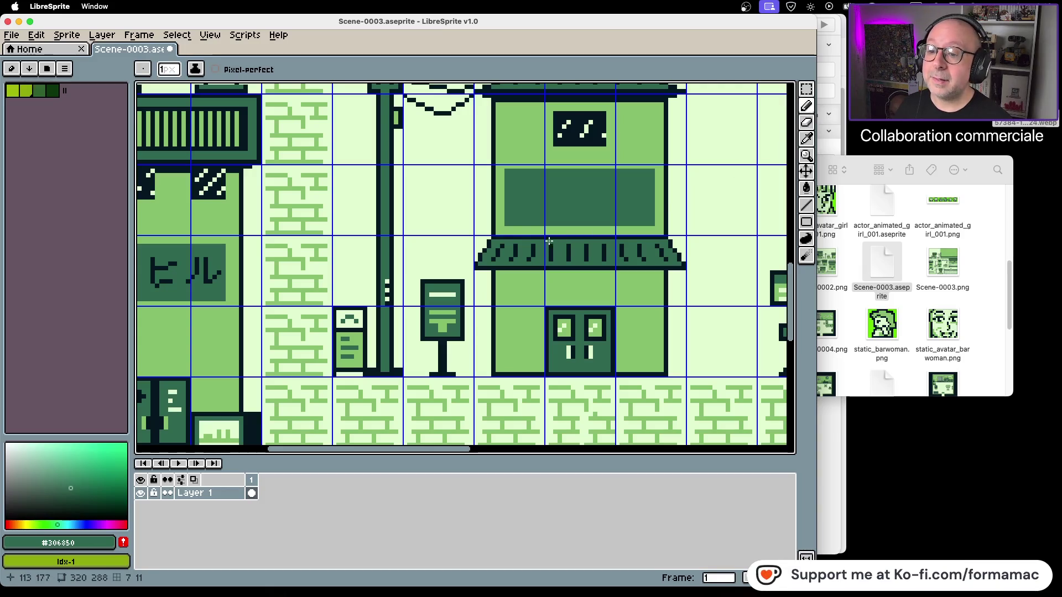
click(506, 226)
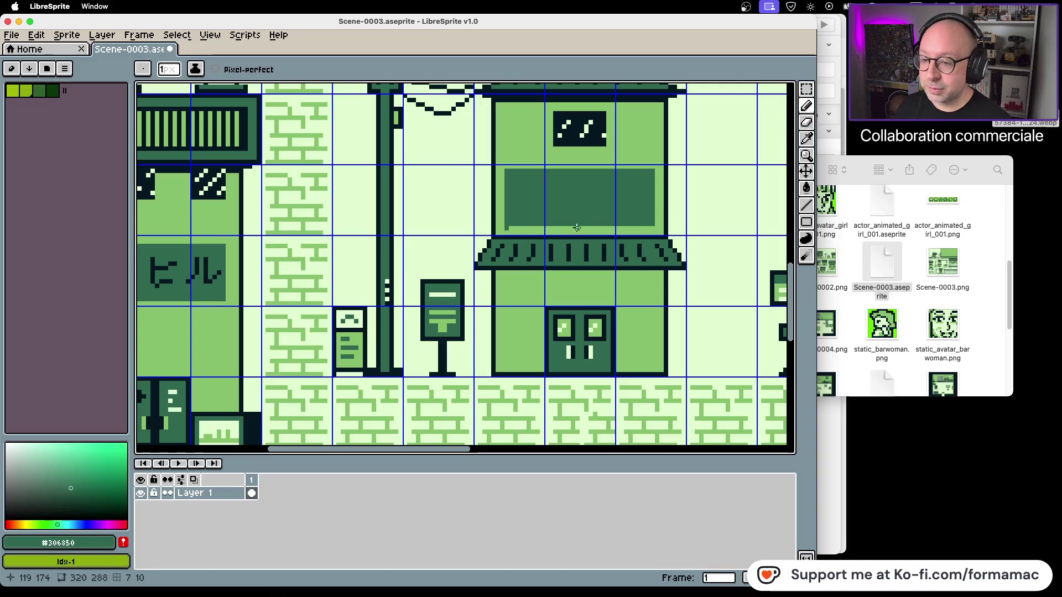
key(ctrl+z)
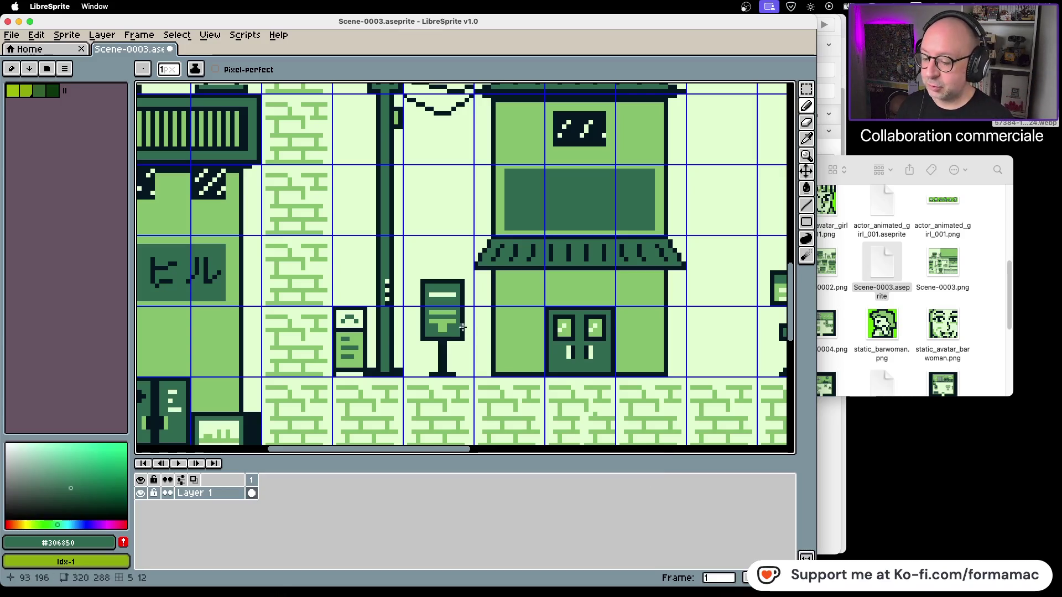
Draw a dark pixel and line along the ヒル sign's top edge
scroll(419, 314, down, 2)
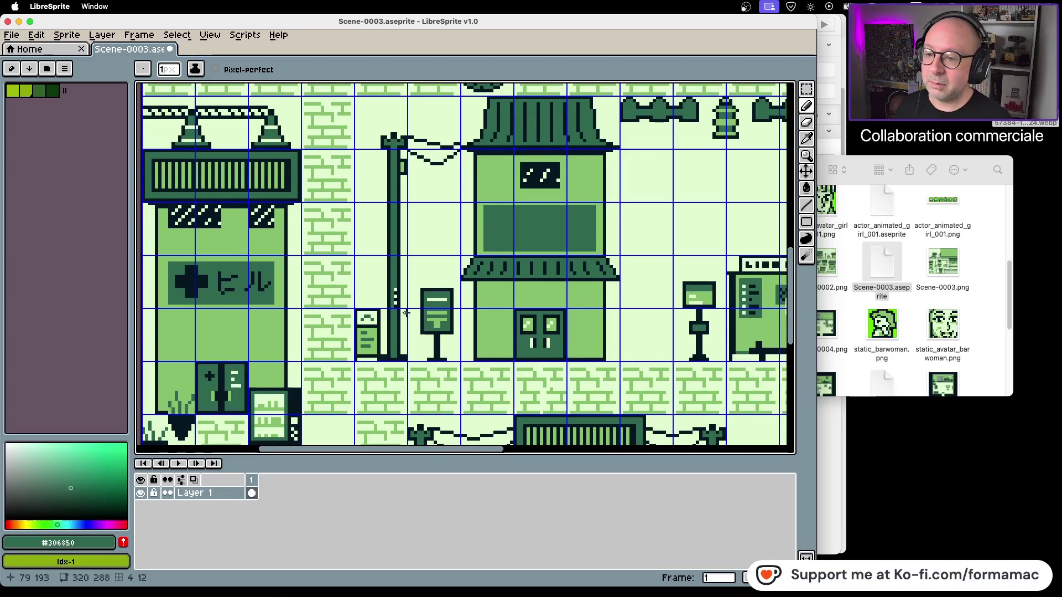
scroll(482, 315, up, 2)
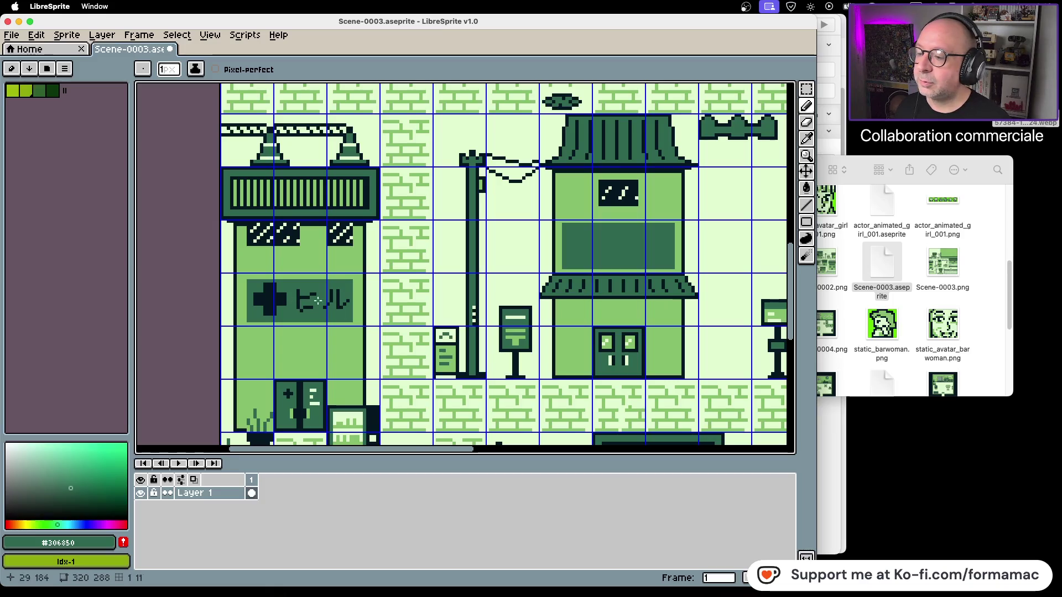
scroll(330, 302, up, 2)
click(233, 268)
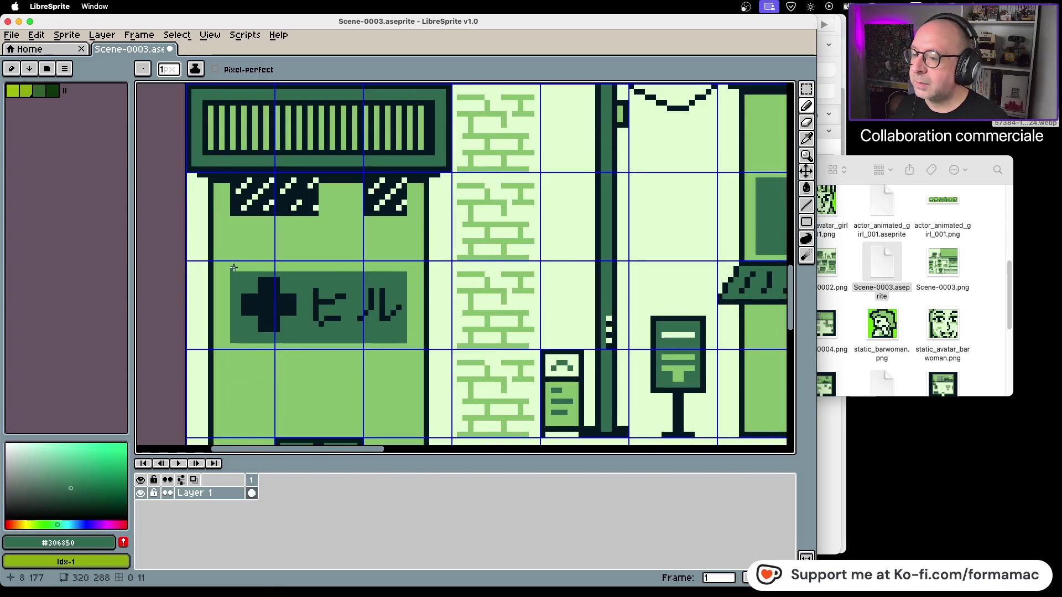
shift+click(404, 270)
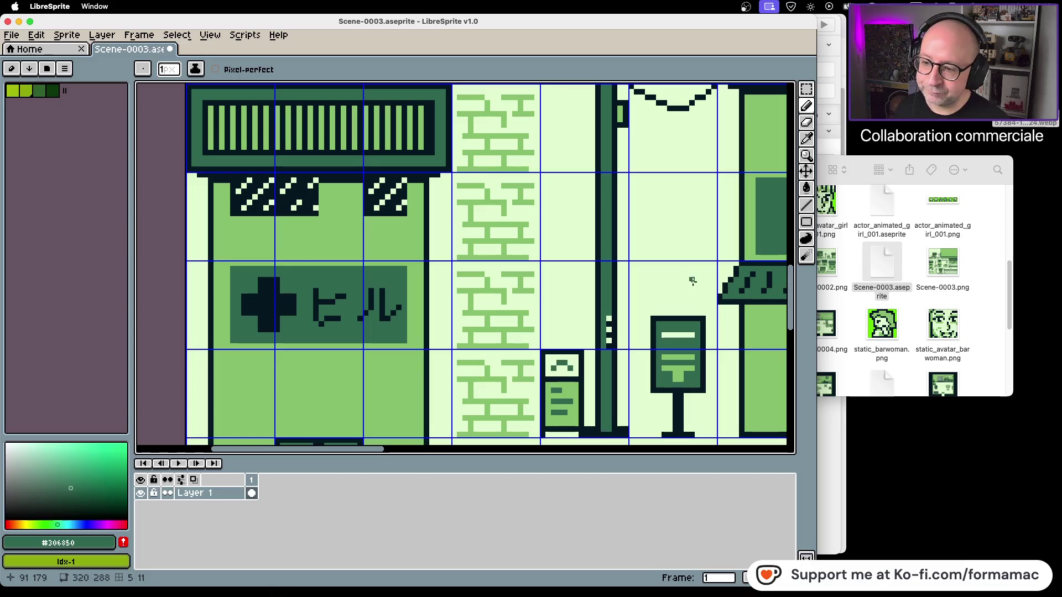
mouse_move(684, 281)
mouse_down()
mouse_move(410, 267)
mouse_move(410, 287)
mouse_up()
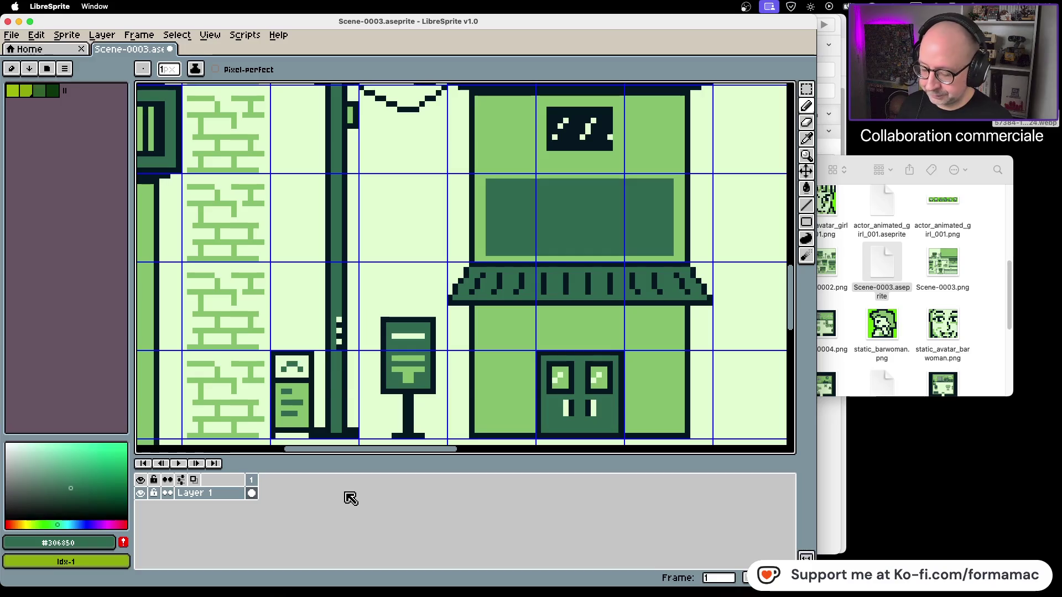
Insert the text 郵便局 coloured with the darkest palette green
text(t)
text(郵便局)
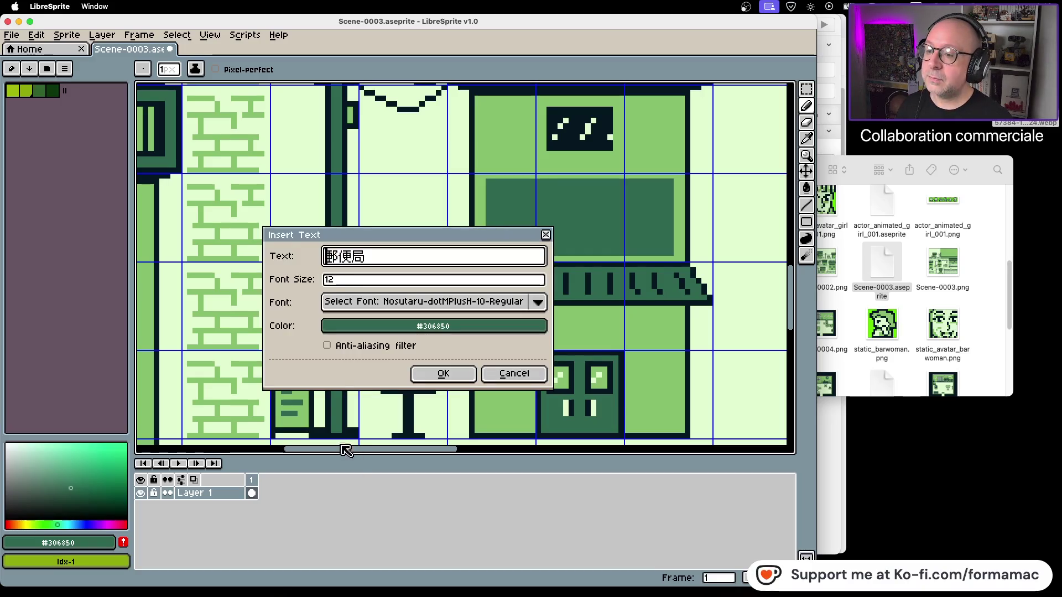
click(378, 330)
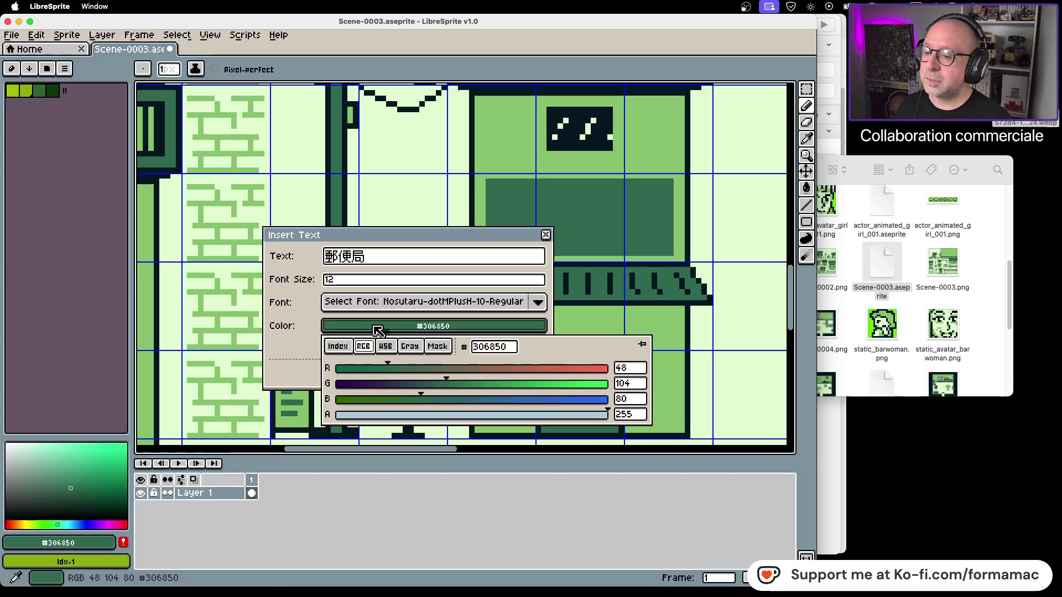
click(340, 346)
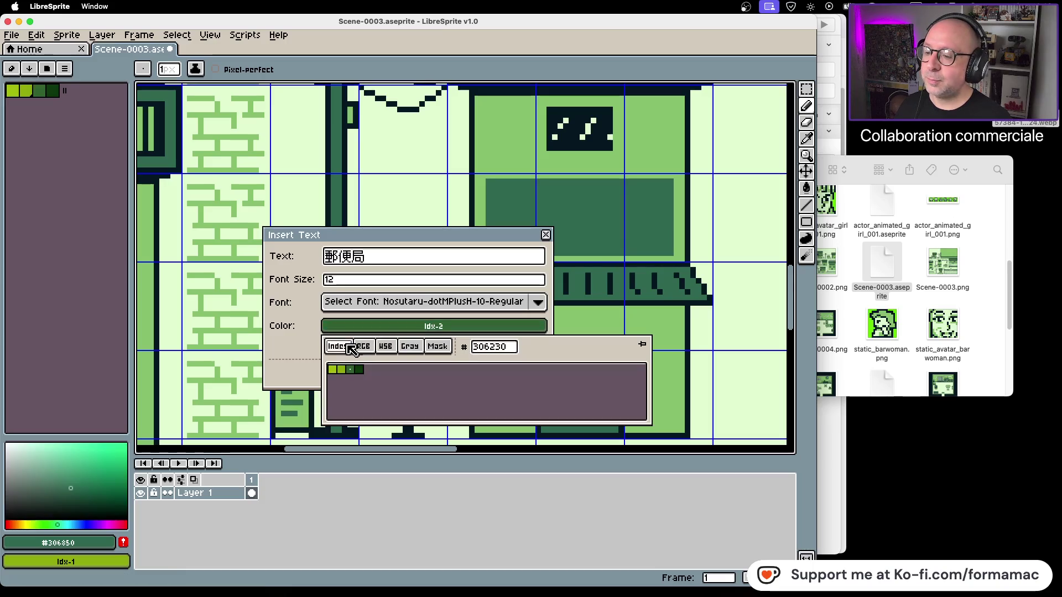
click(361, 371)
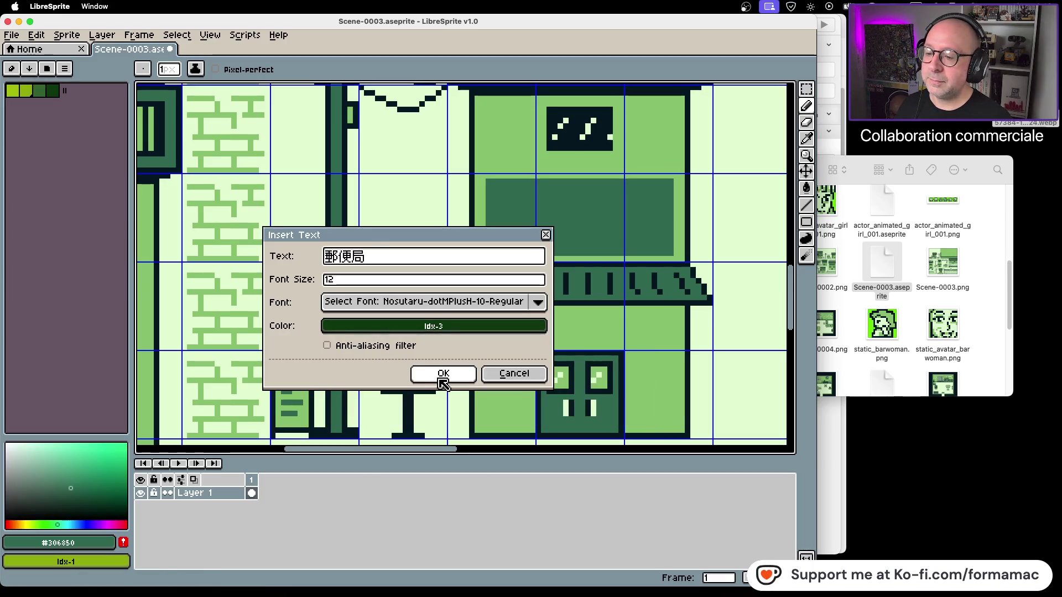
click(437, 375)
Move the 郵便局 text beside the ヒル sign, then discard it and reopen the text settings
scroll(387, 340, left, 6)
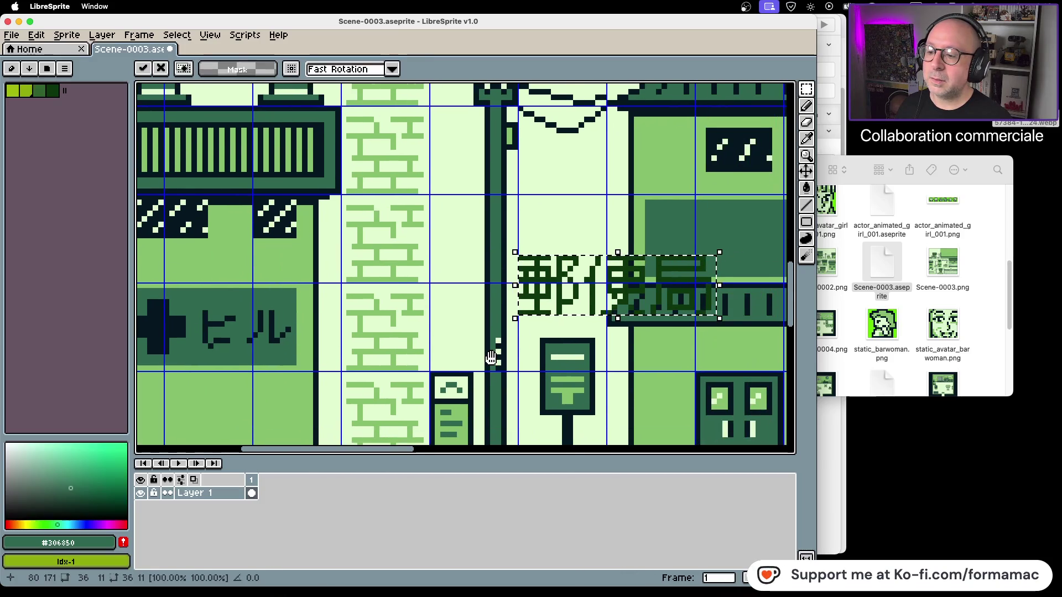
mouse_move(579, 301)
mouse_down()
mouse_move(385, 342)
mouse_move(479, 330)
mouse_move(513, 252)
mouse_move(432, 321)
mouse_move(512, 313)
mouse_up()
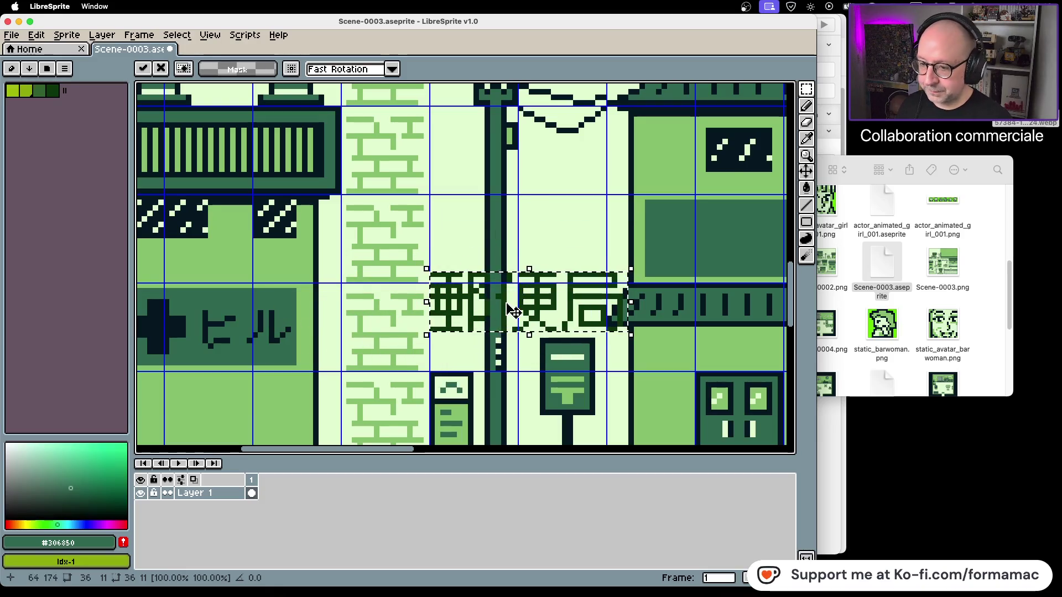
key(Escape)
key(ctrl+t)
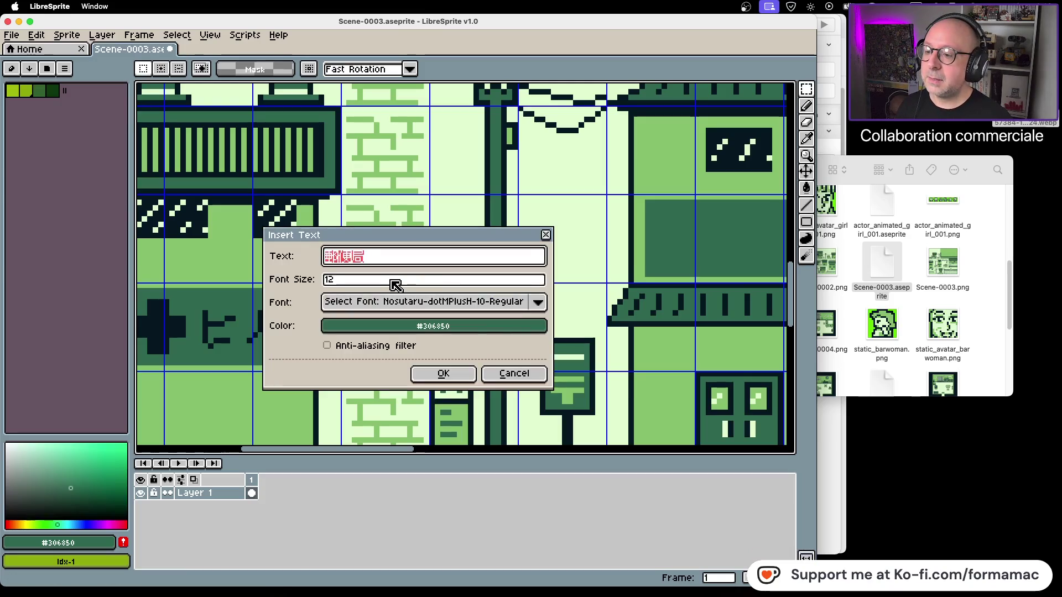
Re-insert 郵便局 at a 10-point font size in the darkest palette green
click(391, 279)
key(BackSpace)
key(BackSpace)
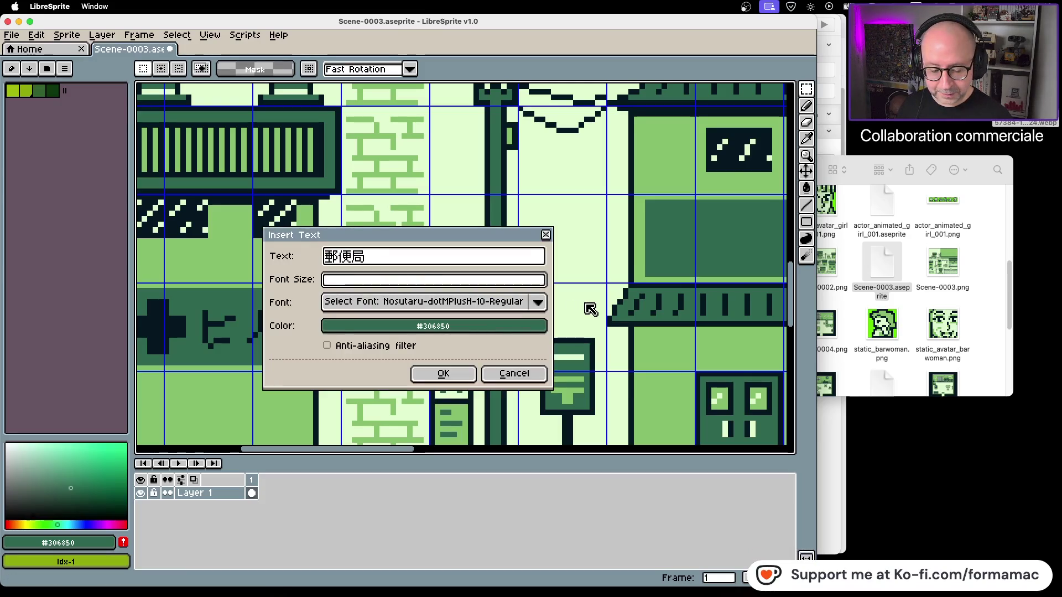
text(10)
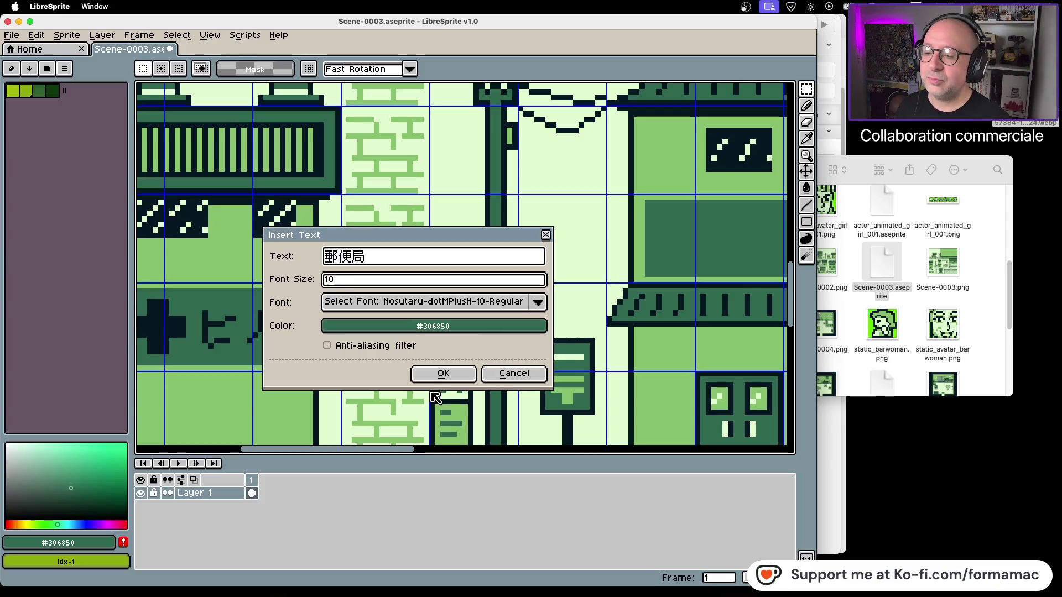
click(404, 328)
click(338, 346)
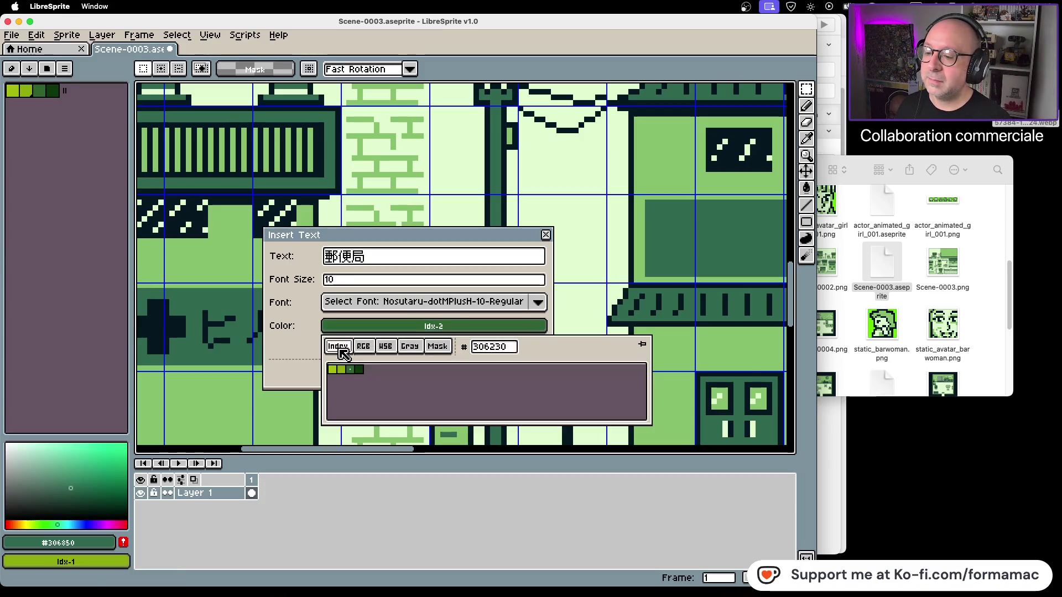
click(364, 367)
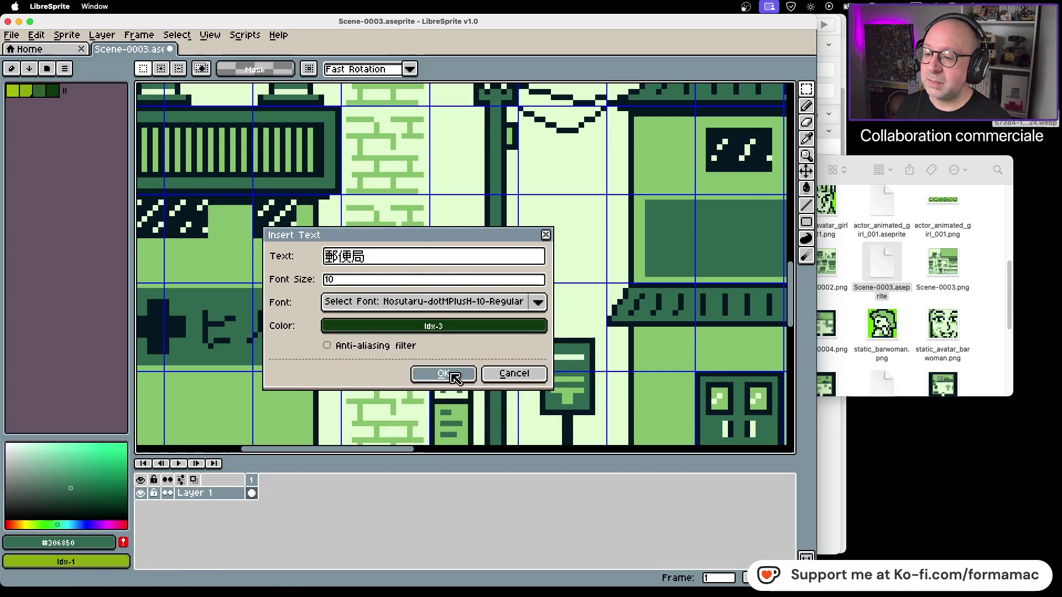
click(418, 376)
Drag the floating 郵便局 text onto the pagoda building's sign, then undo the paste
mouse_move(461, 274)
mouse_down()
mouse_move(372, 340)
mouse_move(353, 340)
mouse_move(688, 244)
mouse_move(731, 246)
mouse_up()
scroll(724, 265, right, 5)
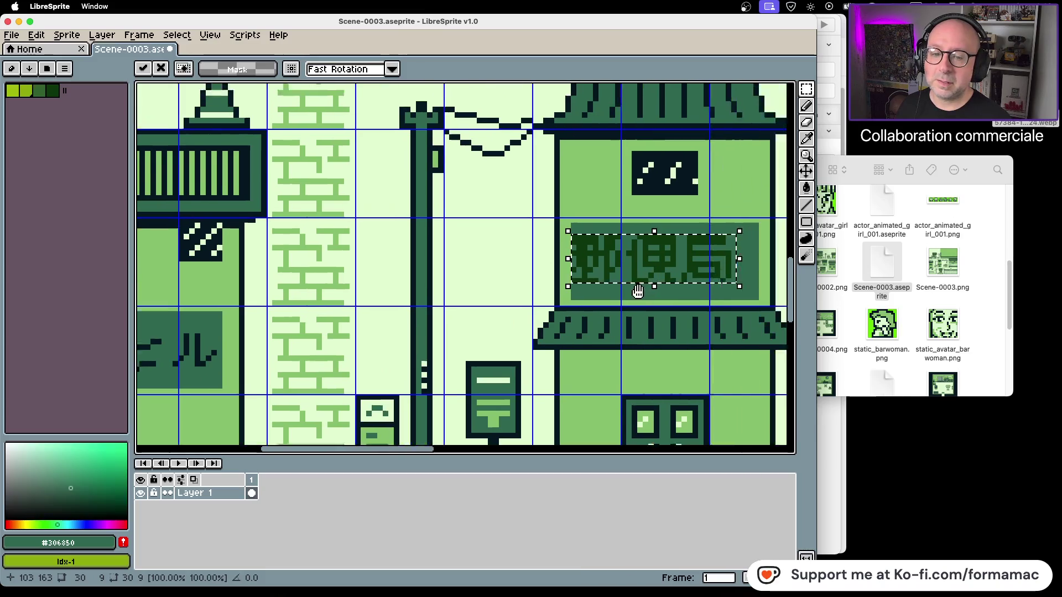
drag(487, 332, 520, 326)
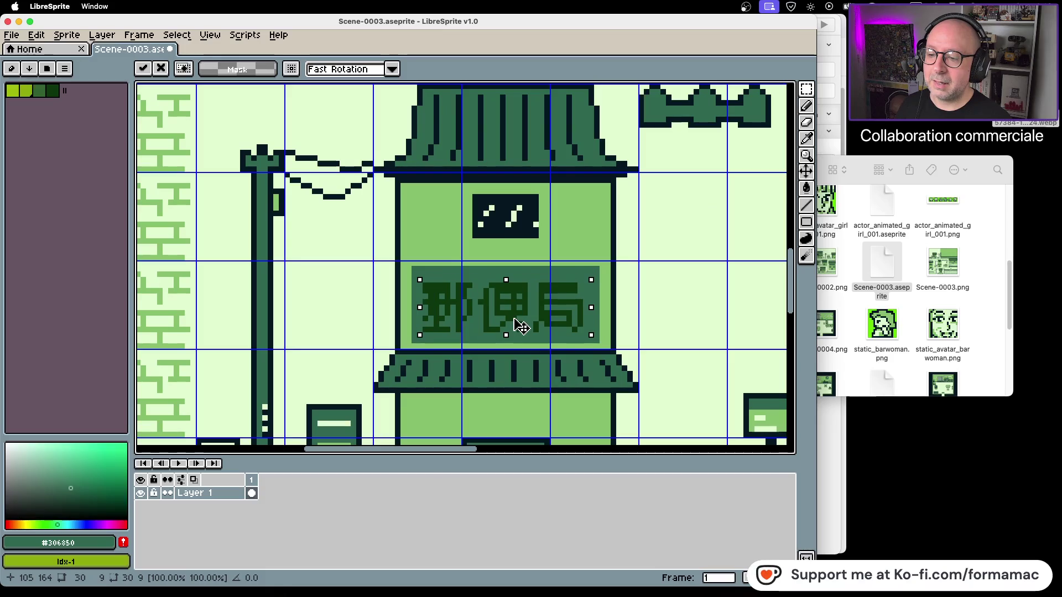
key(ctrl+z)
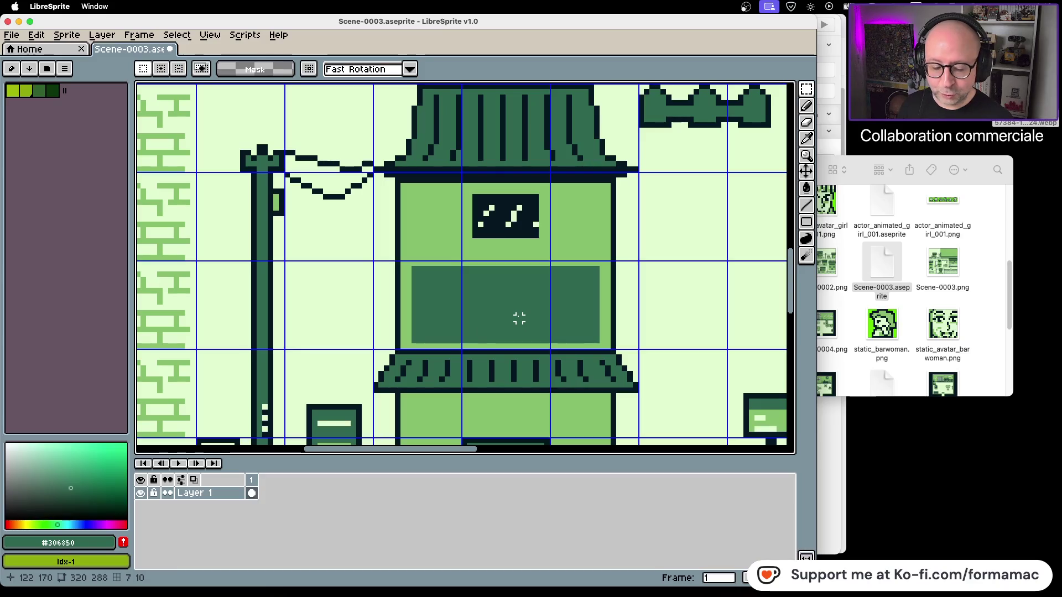
key(ctrl+t)
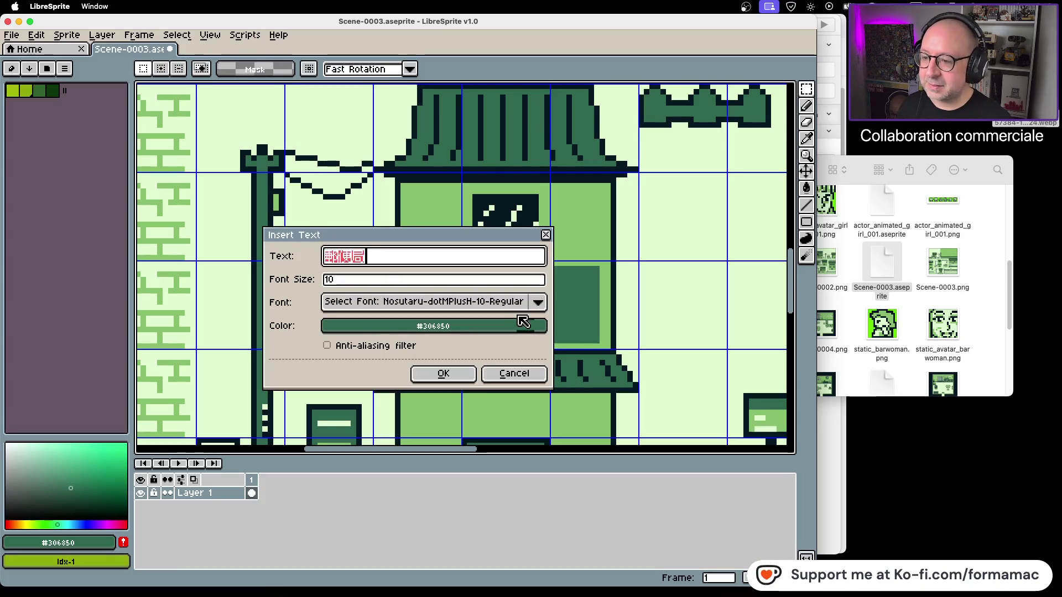
click(433, 279)
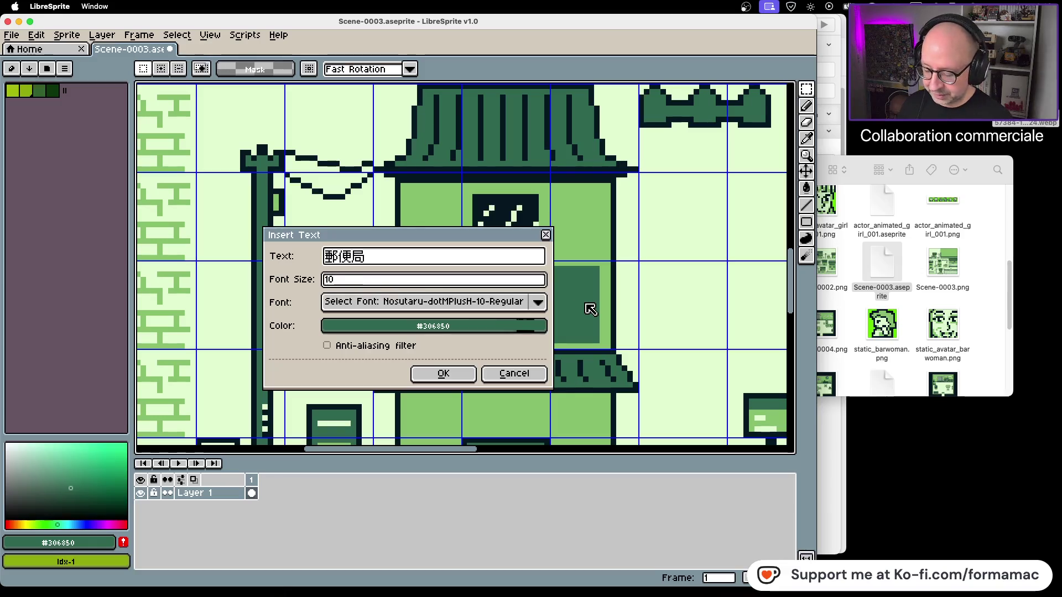
click(374, 328)
click(344, 351)
click(360, 368)
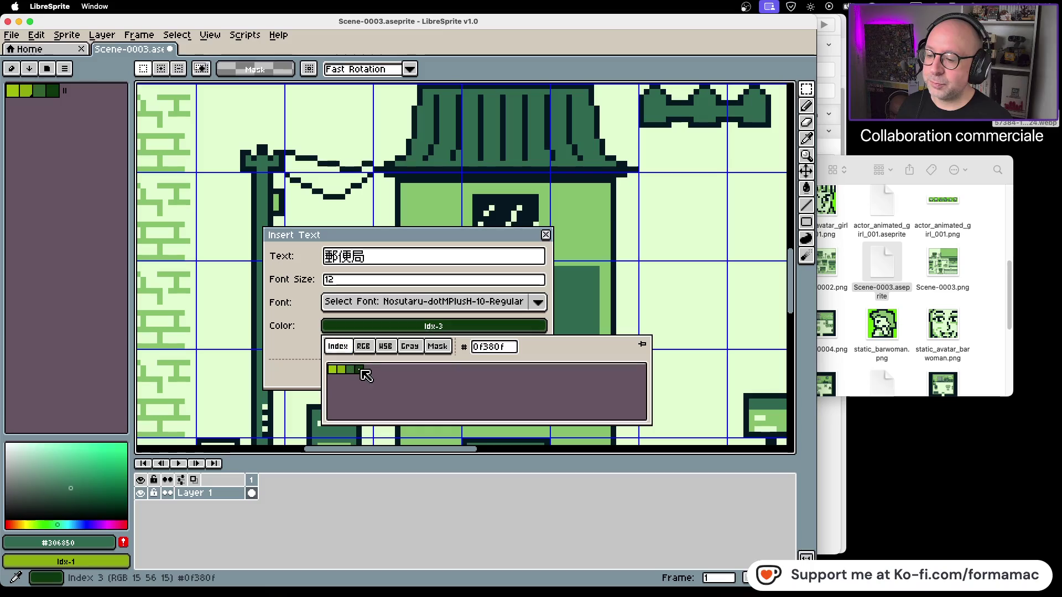
click(436, 375)
mouse_move(472, 287)
mouse_down()
mouse_move(502, 334)
mouse_move(525, 326)
mouse_up()
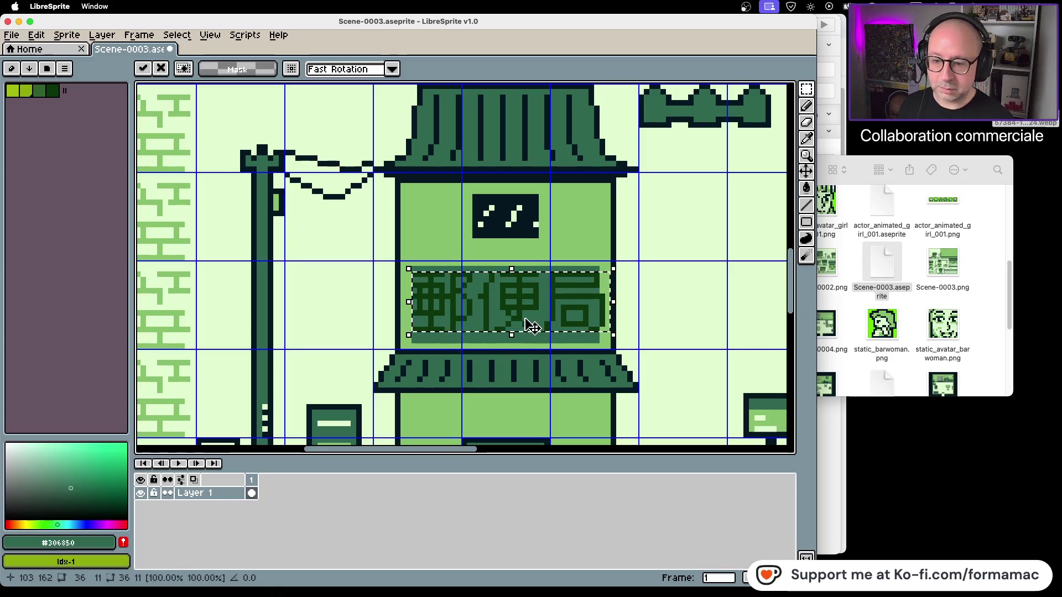
key(Escape)
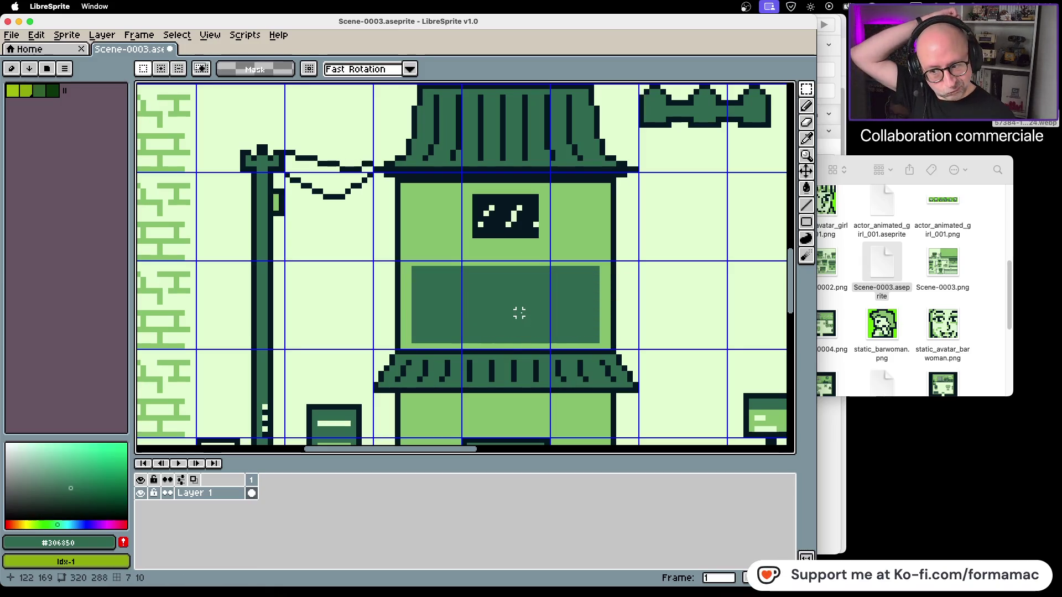
drag(367, 339, 692, 329)
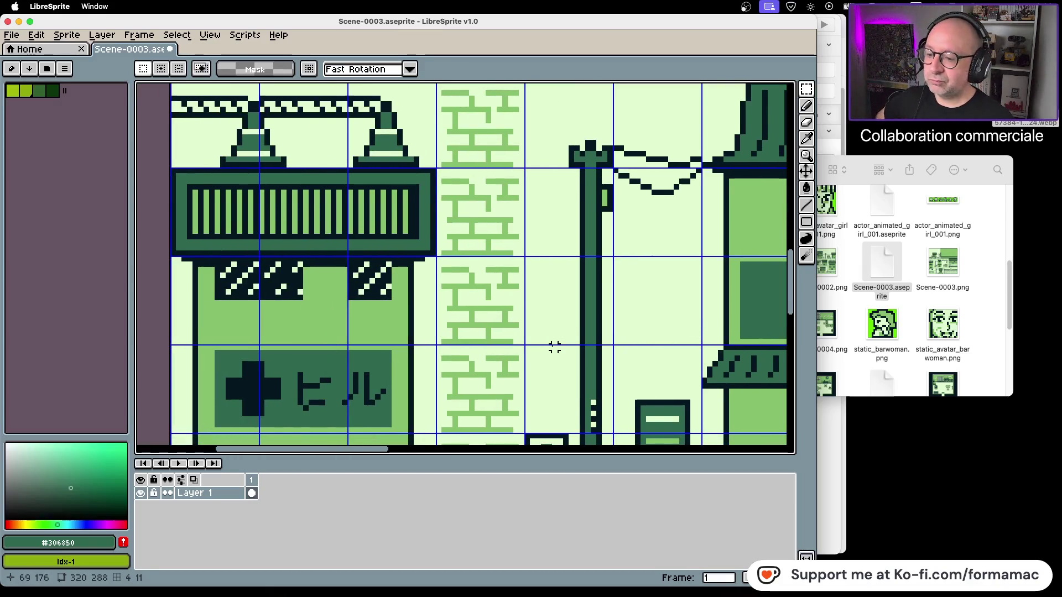
Pan left toward the pagoda building and reopen the Insert Text settings holding 郵便局
drag(552, 346, 471, 311)
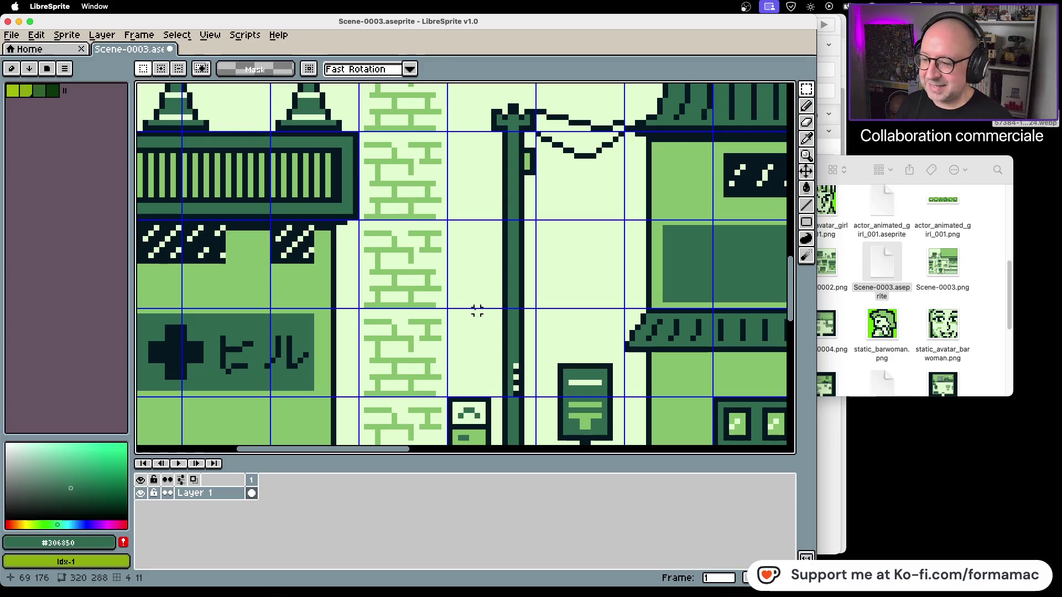
key(ctrl+t)
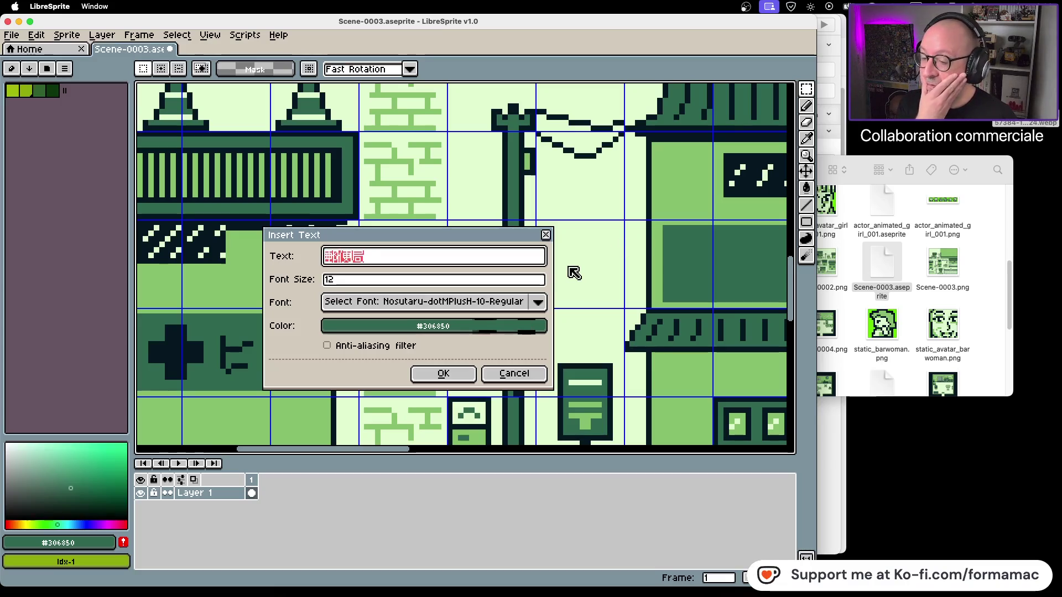
Insert 郵便局 at font size 10 with anti-aliasing, in a darker palette colour
click(328, 347)
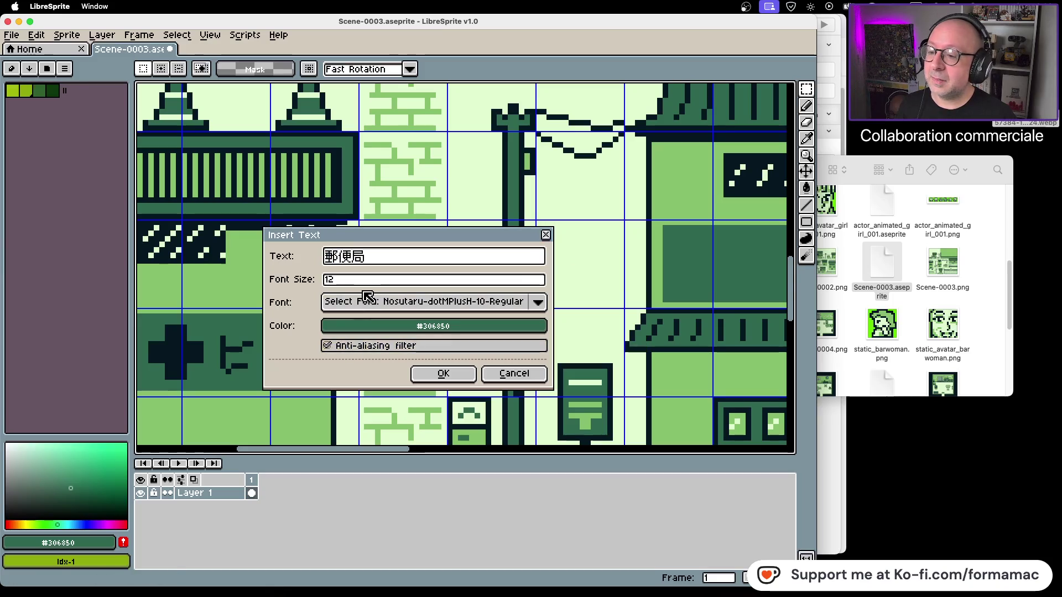
double_click(370, 281)
text(10)
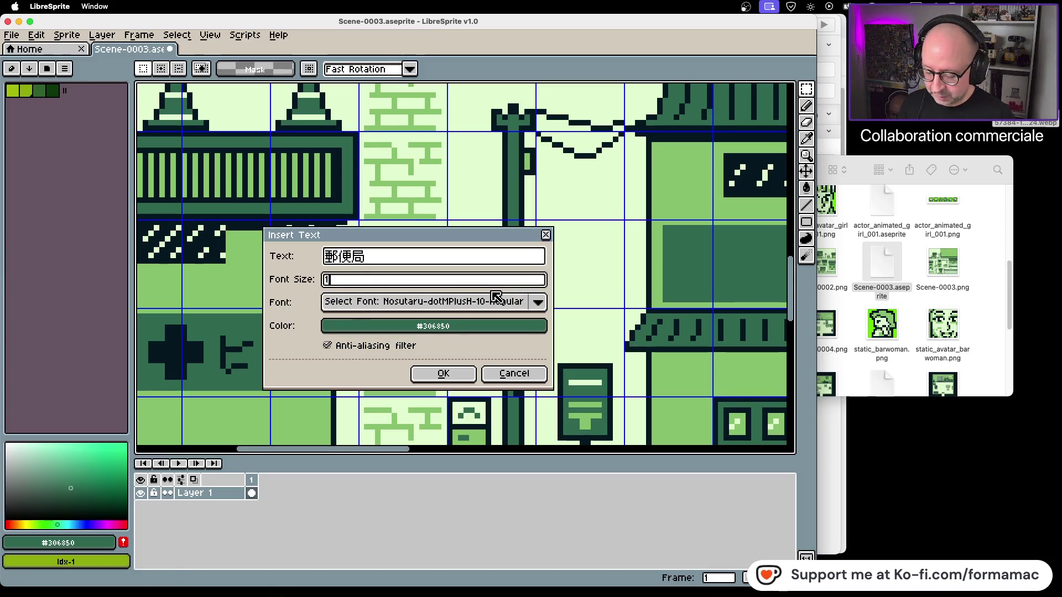
click(474, 326)
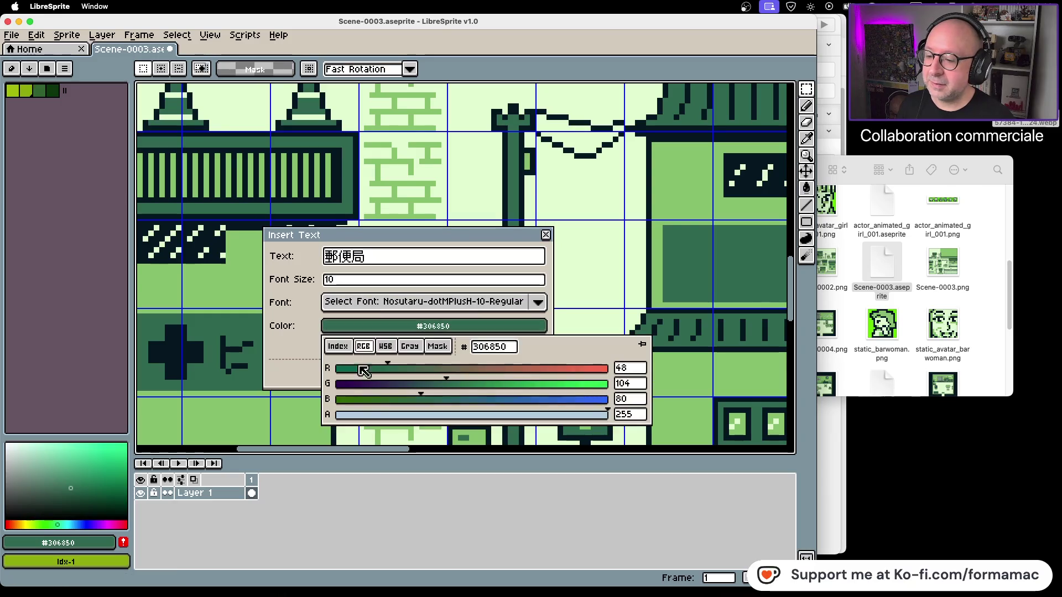
click(344, 329)
click(338, 346)
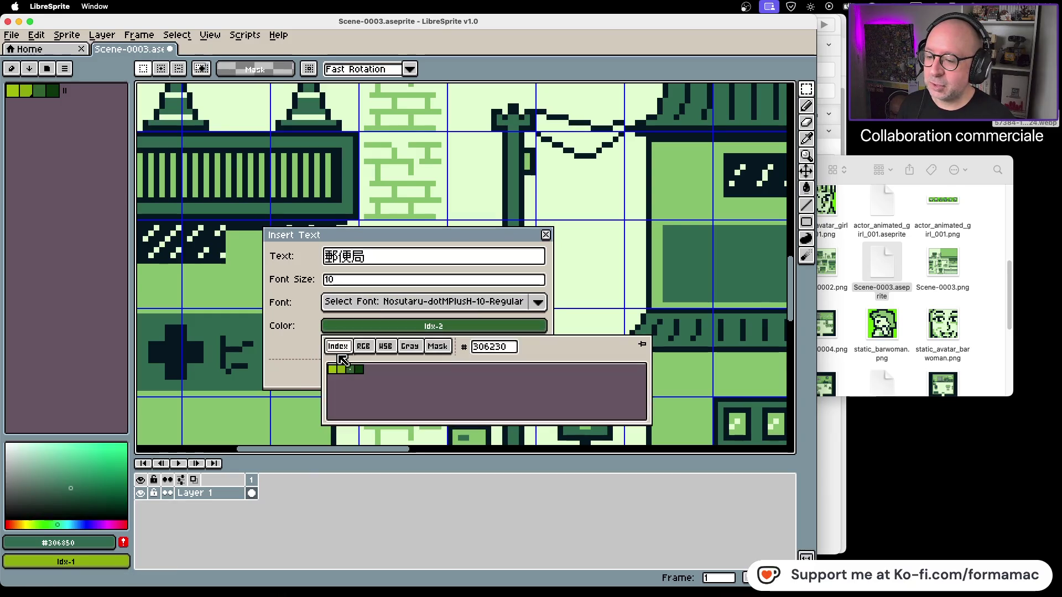
click(360, 369)
click(437, 377)
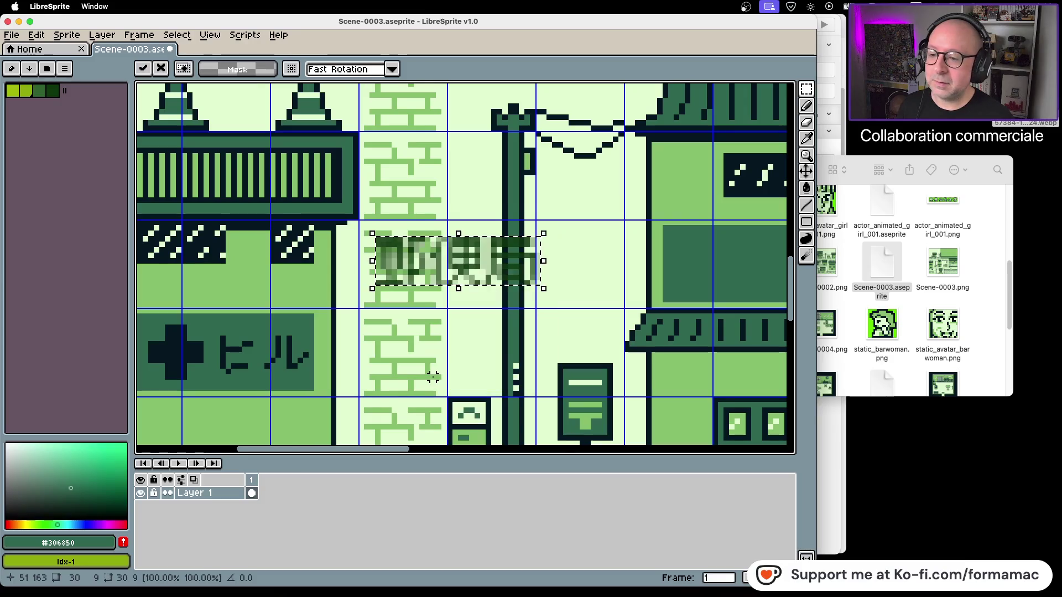
Centre the 郵便局 text on the dark sign, then discard the trial
mouse_move(441, 291)
mouse_down()
mouse_move(687, 295)
mouse_move(473, 367)
mouse_up()
drag(486, 325, 547, 316)
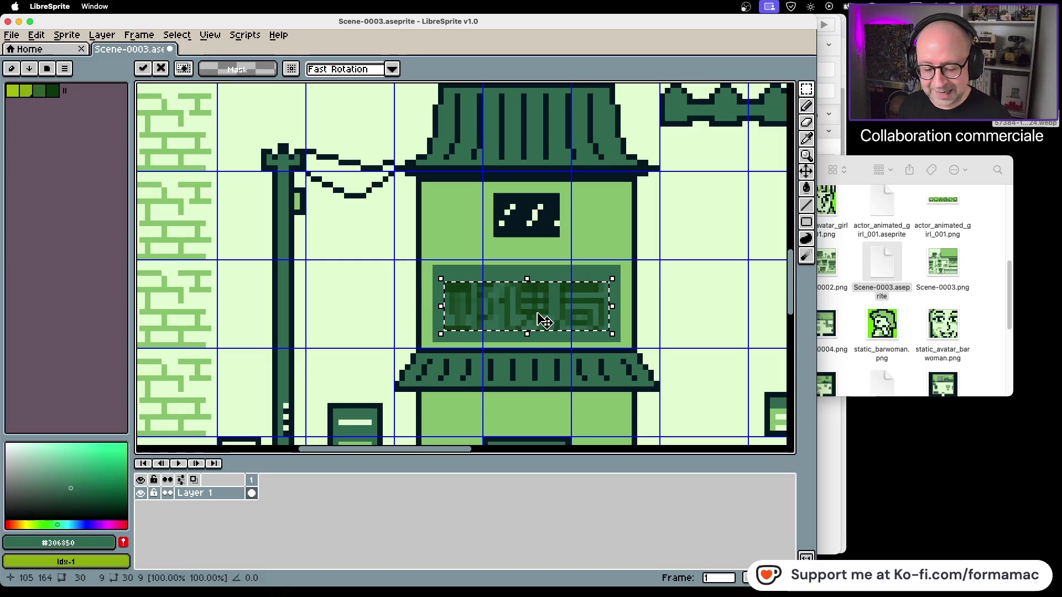
key(Escape)
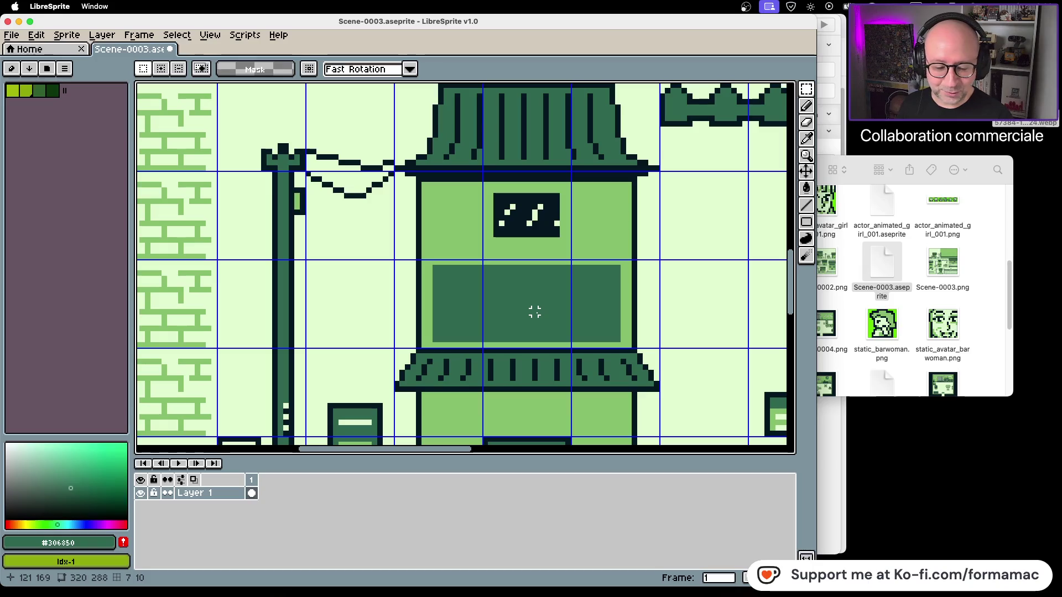
scroll(247, 306, left, 10)
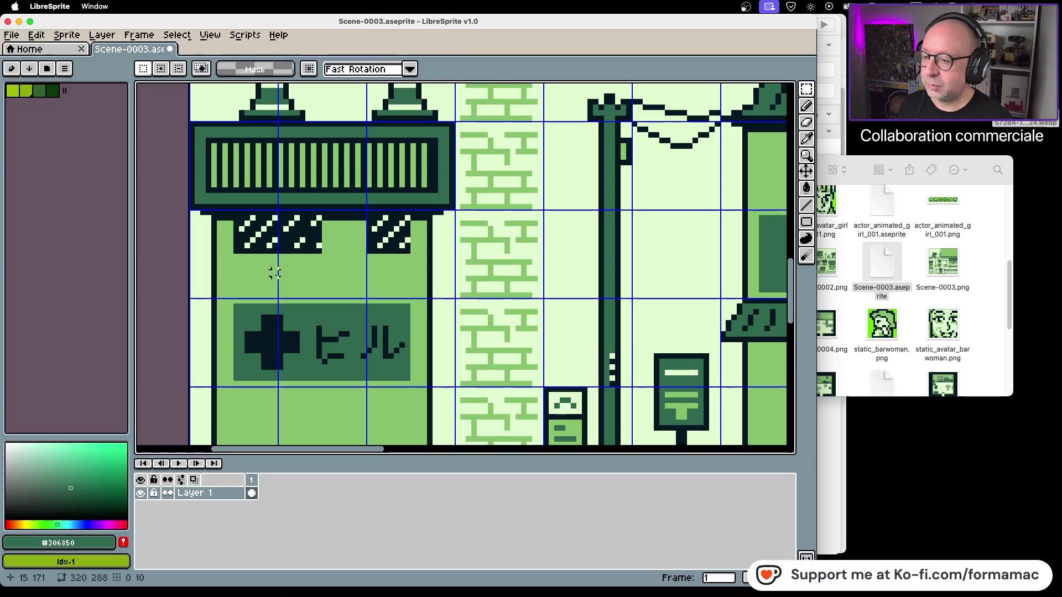
Scroll the canvas to view the town scene around the blank sign, then switch applications
scroll(352, 258, down, 2)
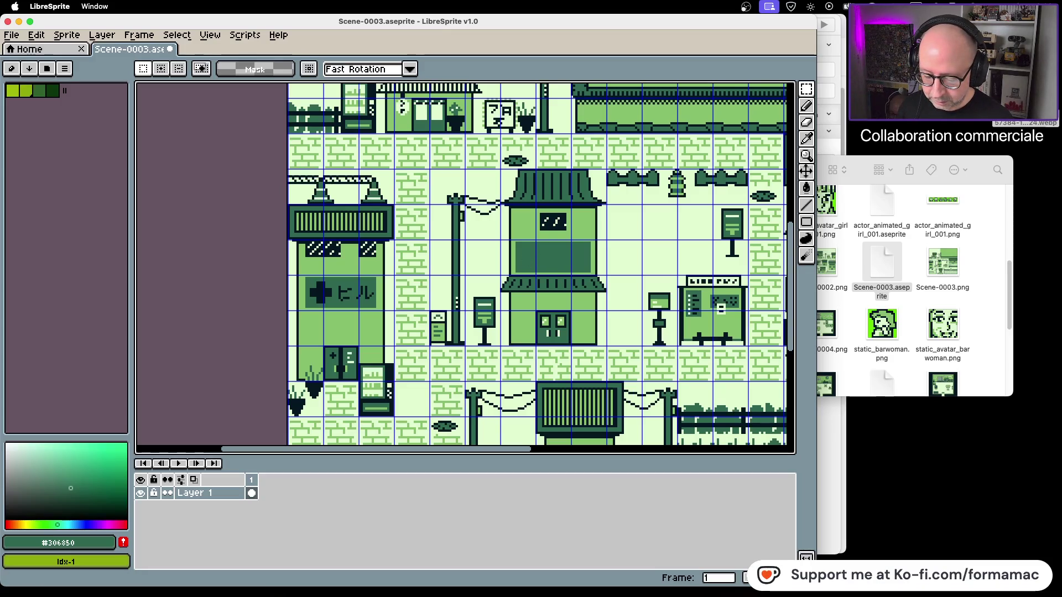
key(super+shift+4)
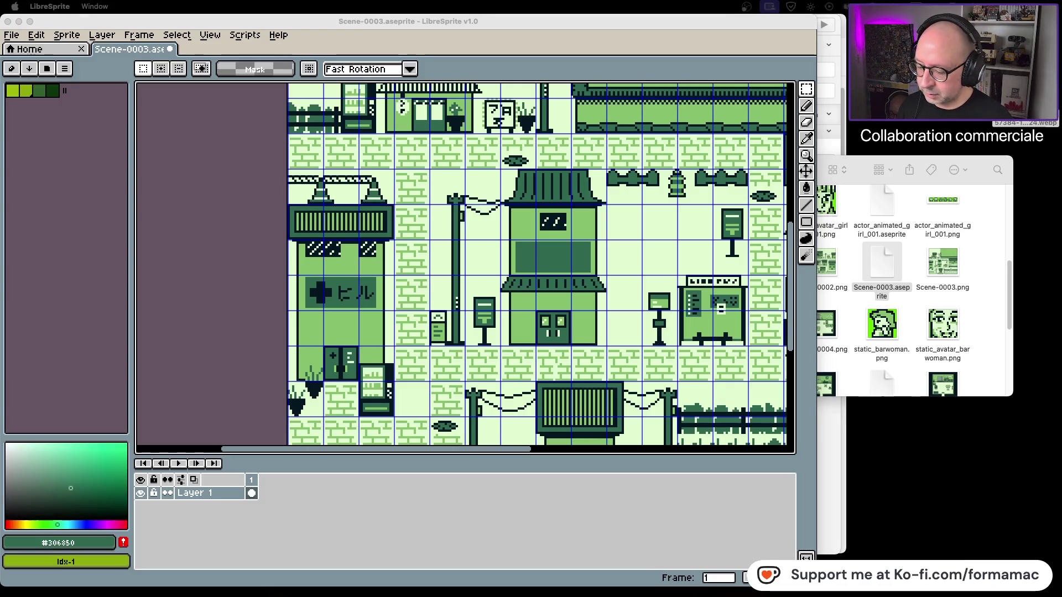
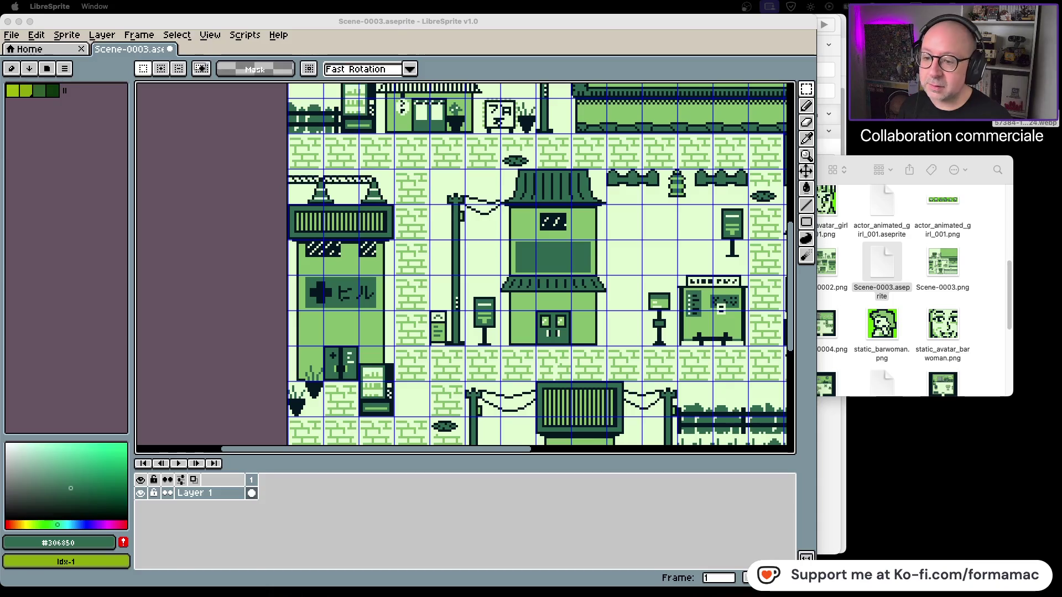
Insert the text 郵便局 in a dark palette colour (Idx-3) with anti-aliasing turned off
click(546, 263)
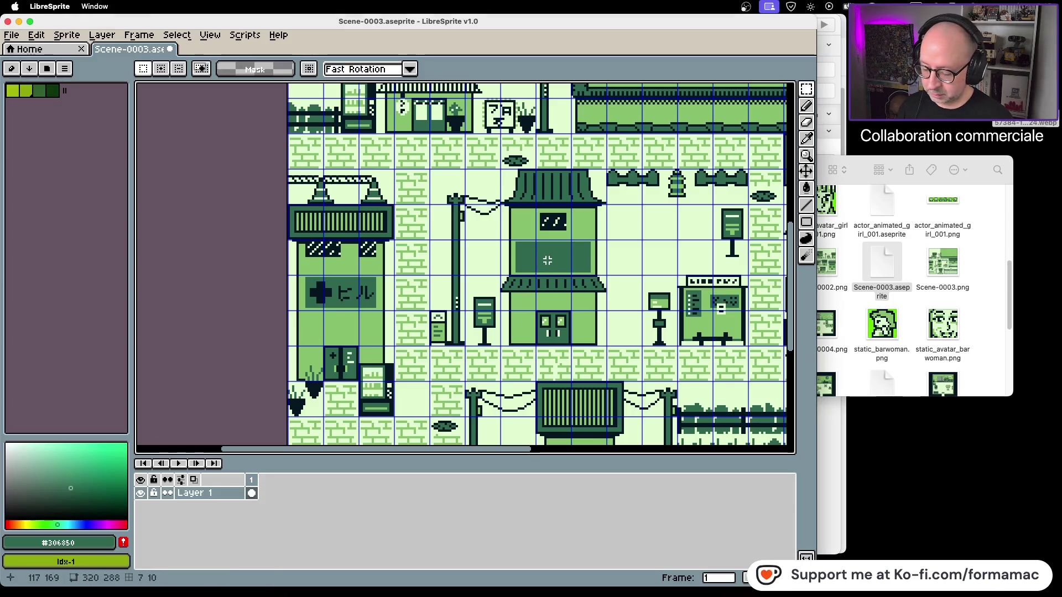
key(t)
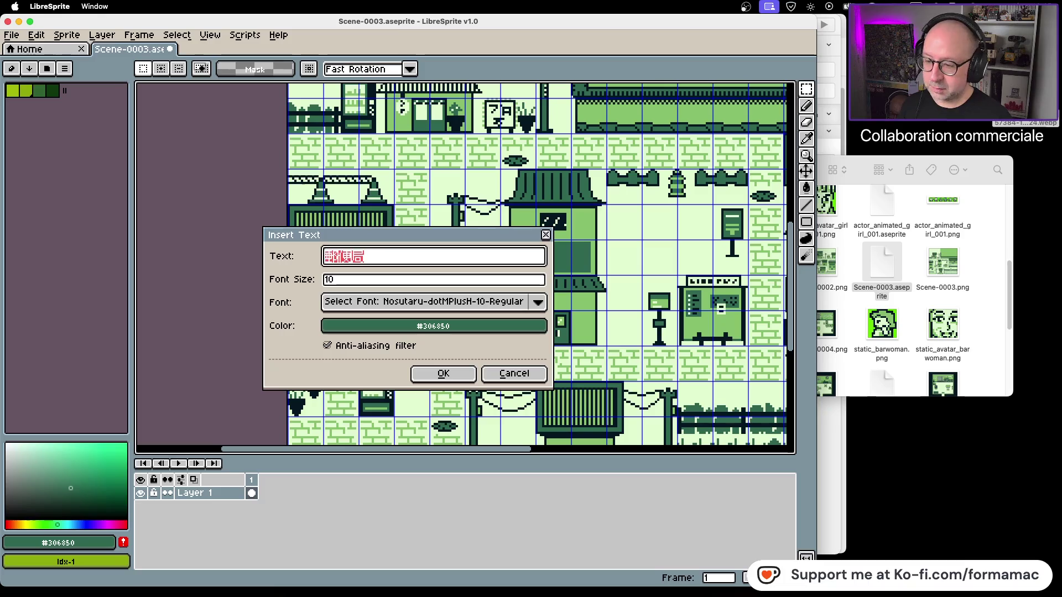
key(BackSpace)
text(郵便局)
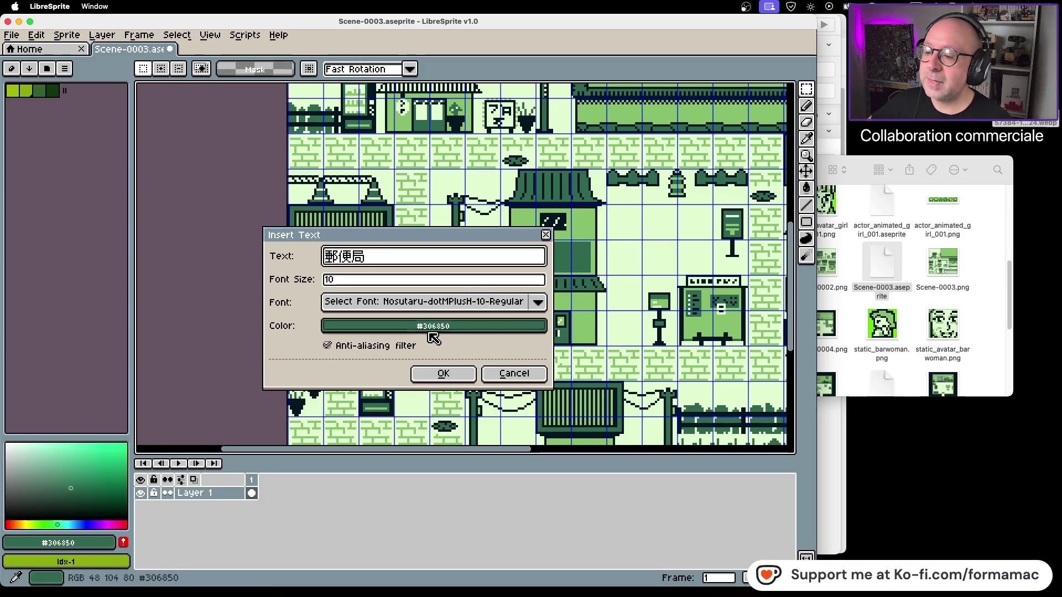
click(343, 347)
click(346, 326)
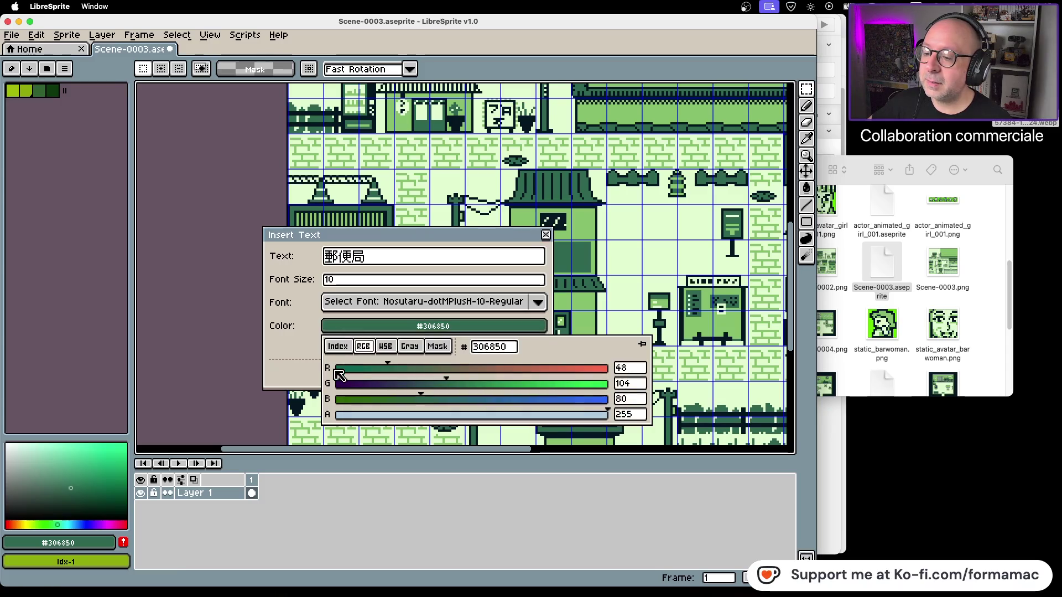
click(337, 346)
click(359, 369)
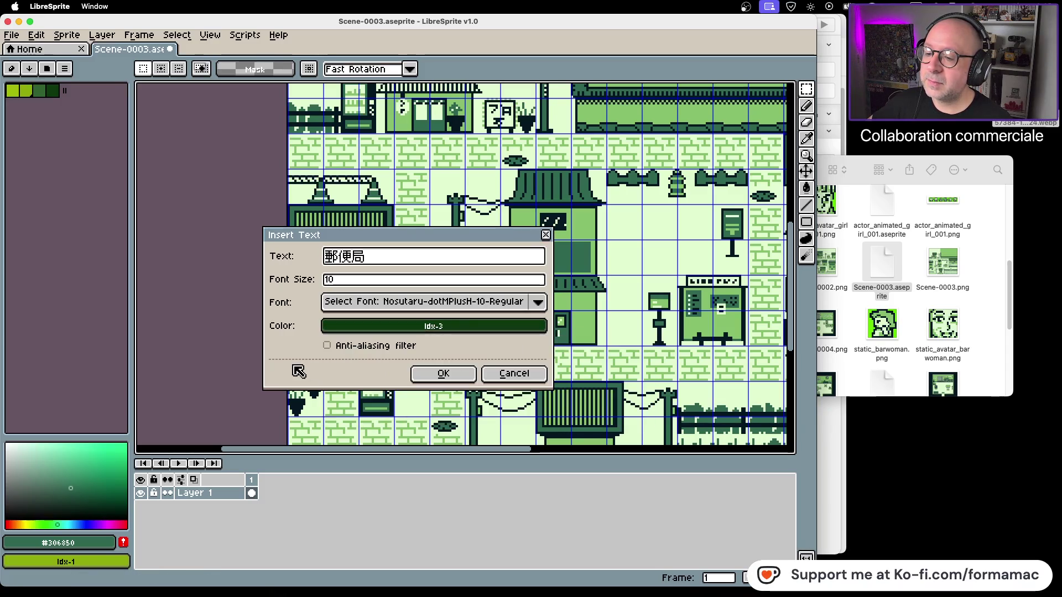
click(432, 372)
Drop the 郵便局 text onto the building's sign, then nudge it one pixel right and down
drag(540, 273, 557, 266)
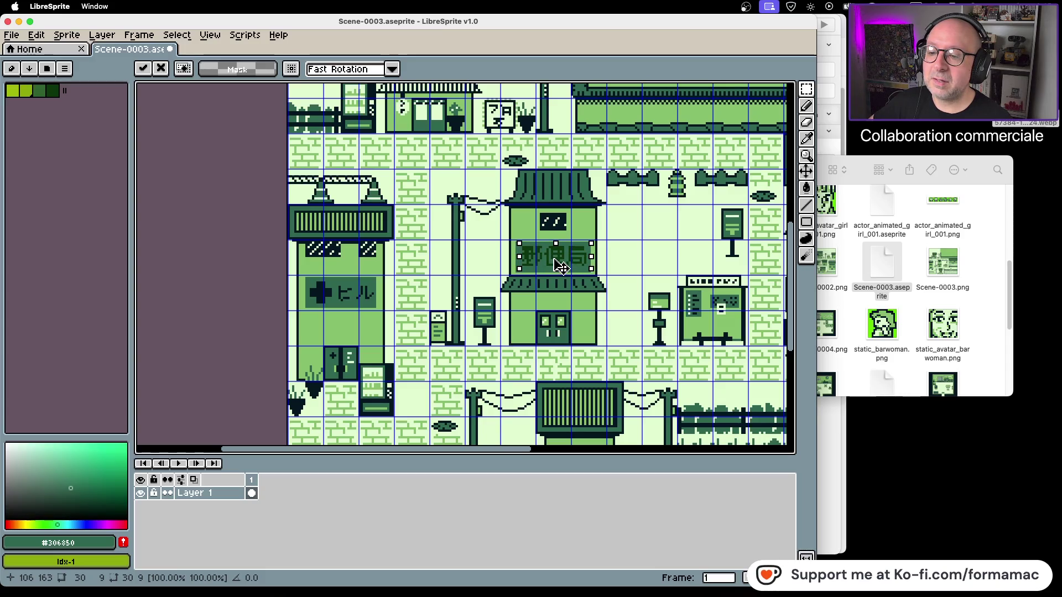
scroll(561, 268, up, 3)
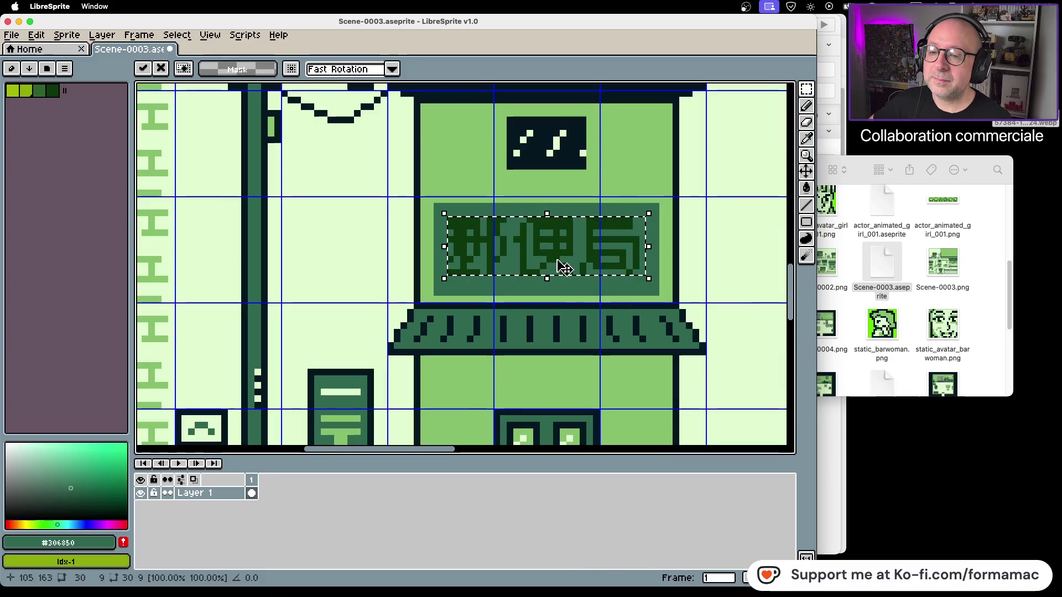
click(729, 286)
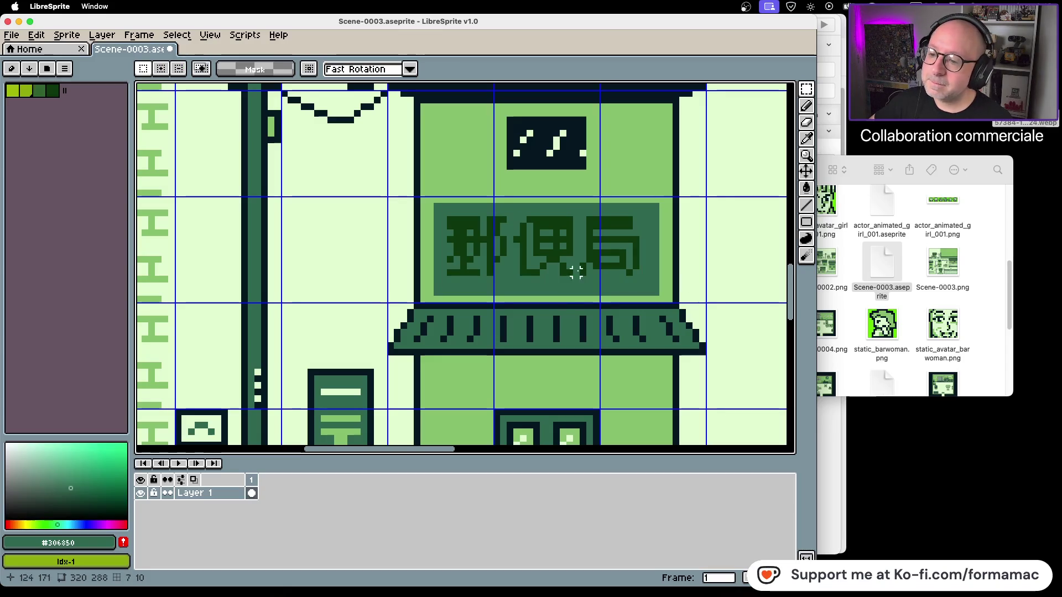
mouse_move(449, 220)
mouse_down()
mouse_move(564, 277)
mouse_move(641, 278)
mouse_up()
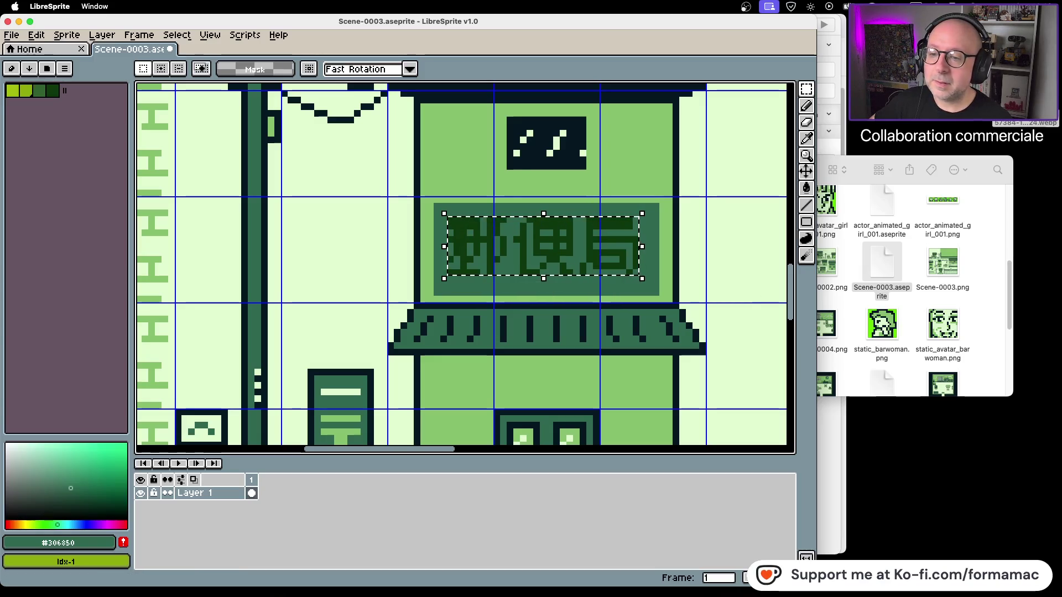
key(Right)
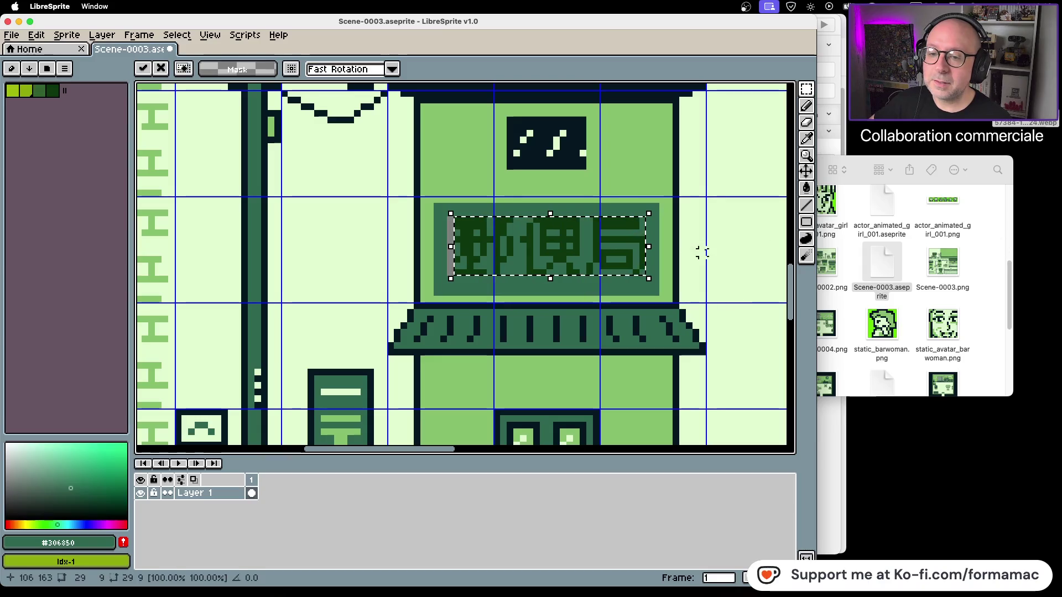
key(Down)
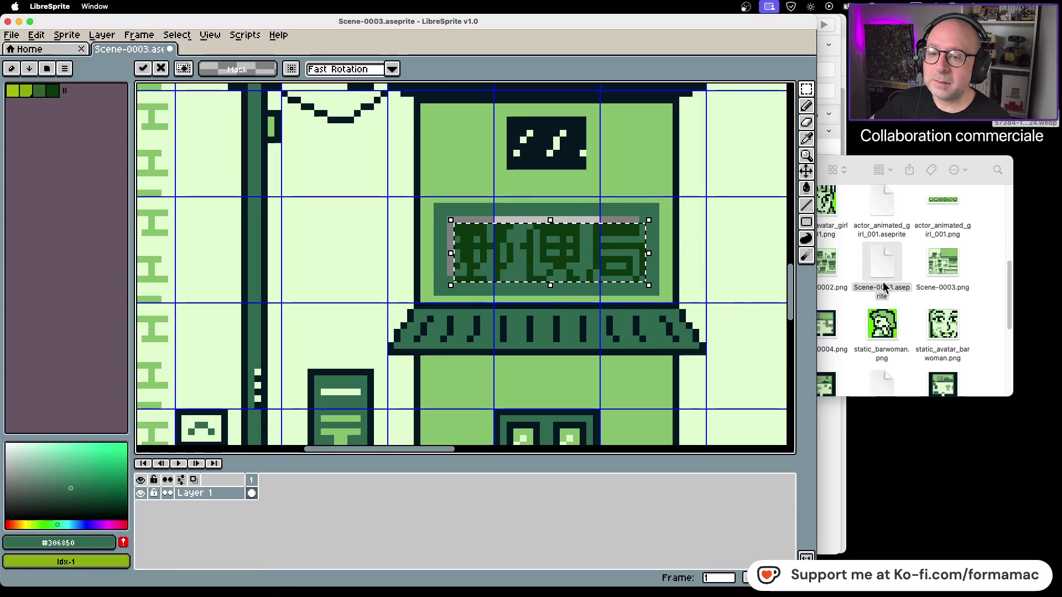
click(755, 279)
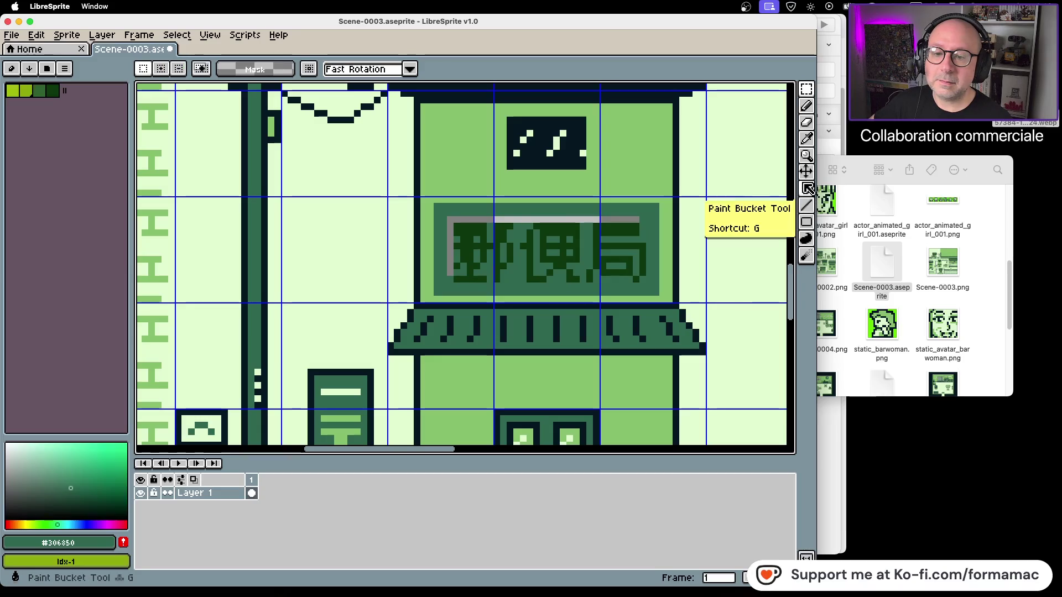
Fill the leftover light band on the sign with the Paint Bucket
click(805, 239)
click(582, 219)
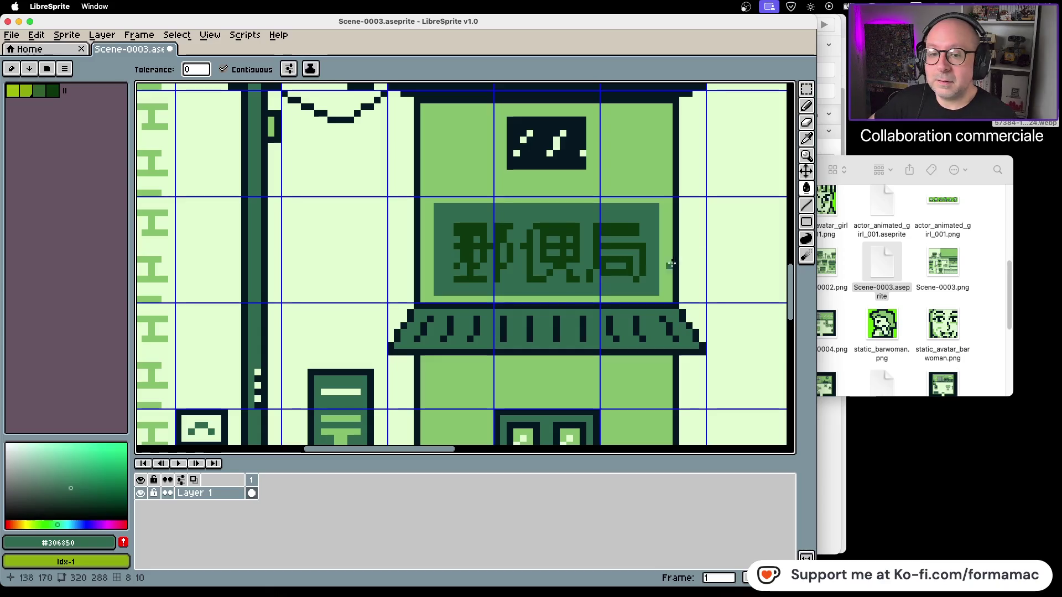
scroll(376, 278, down, 2)
scroll(376, 278, left, 3)
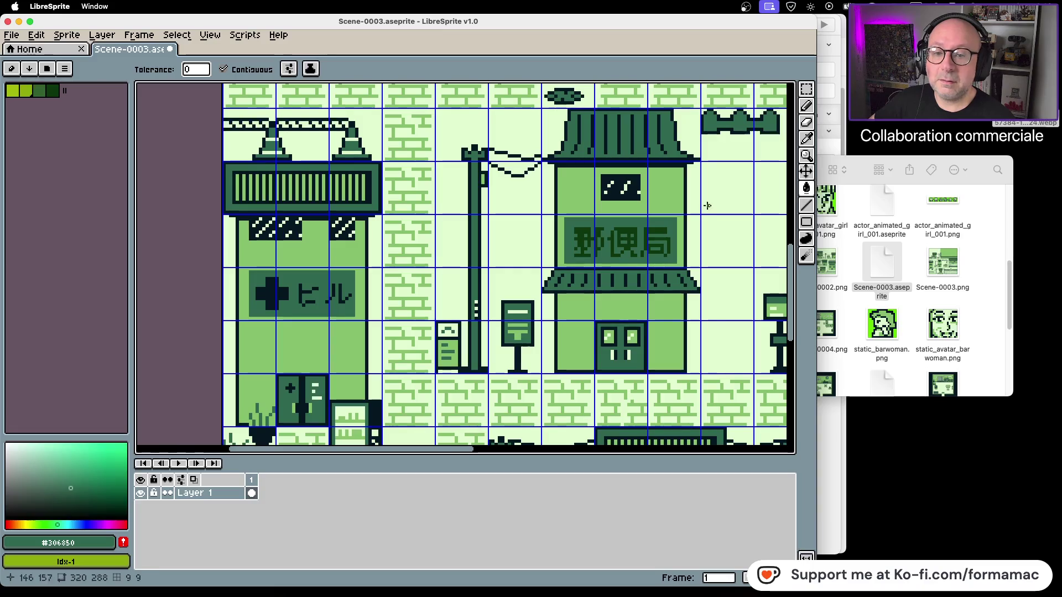
Sample the darkest colour #071821 from the scene with the Eyedropper
click(806, 138)
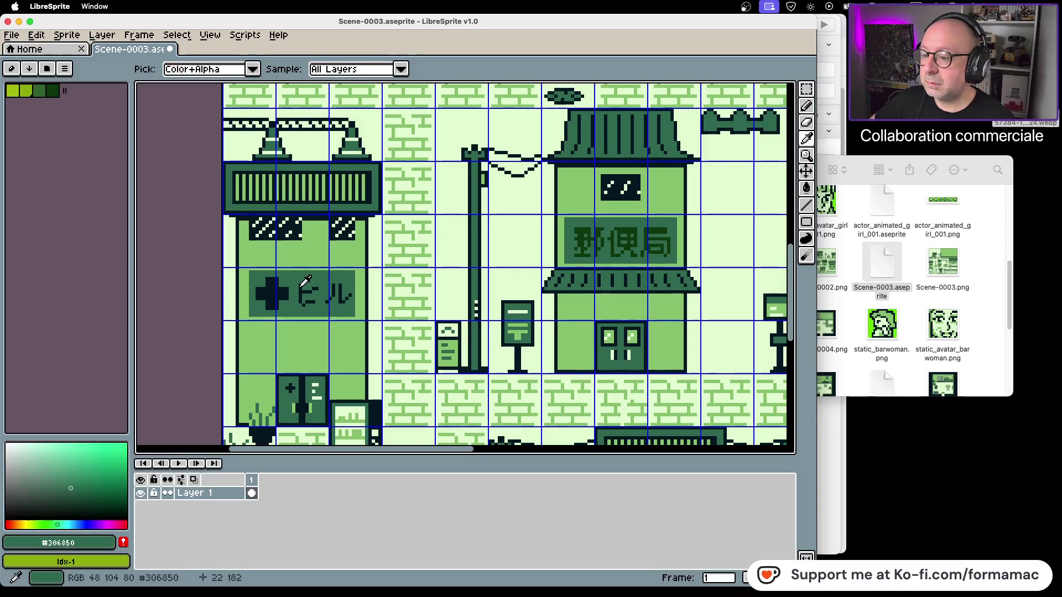
scroll(306, 283, up, 5)
click(306, 283)
scroll(309, 282, down, 6)
scroll(354, 279, up, 4)
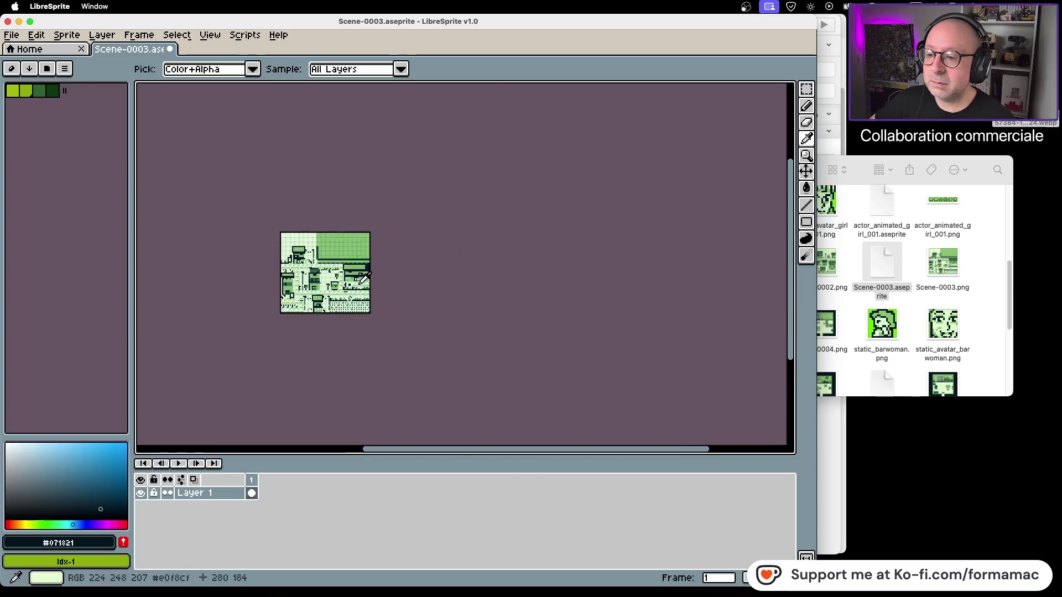
scroll(354, 277, up, 6)
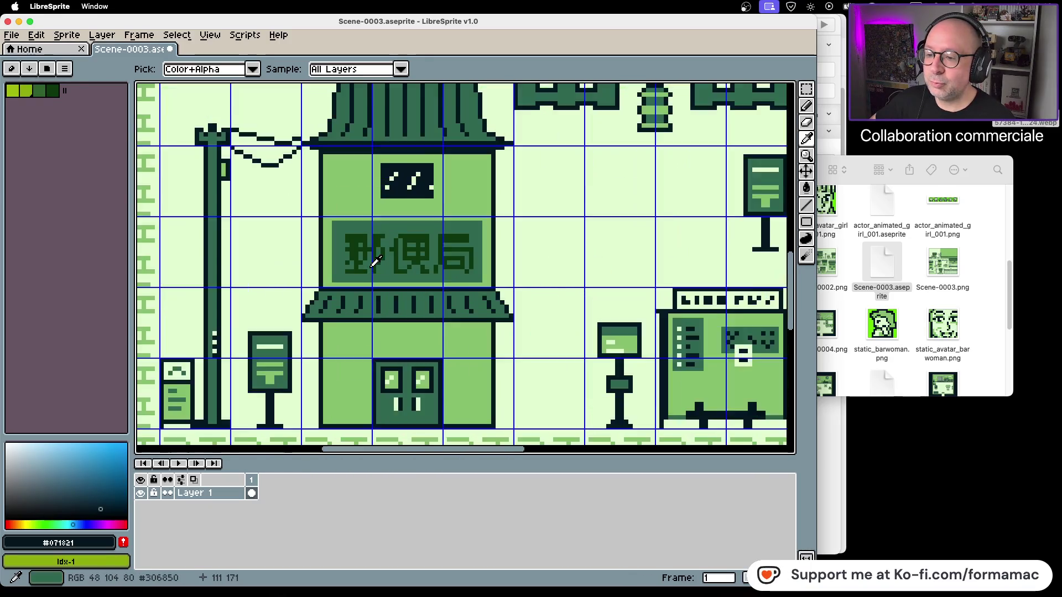
scroll(376, 261, up, 2)
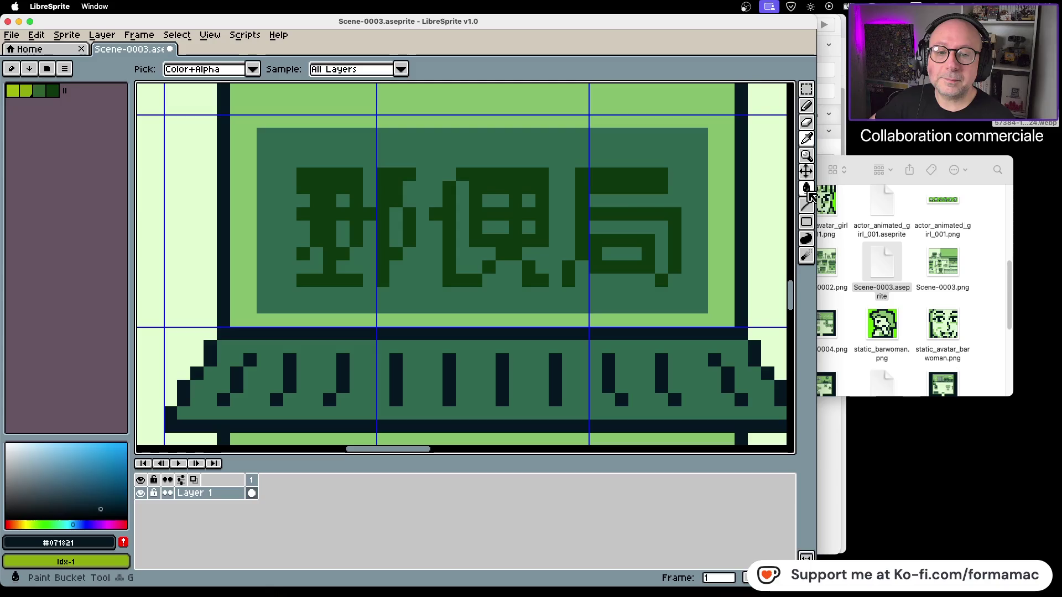
Fill the strokes of 局 and 便 with the dark colour #071821
click(806, 188)
click(608, 203)
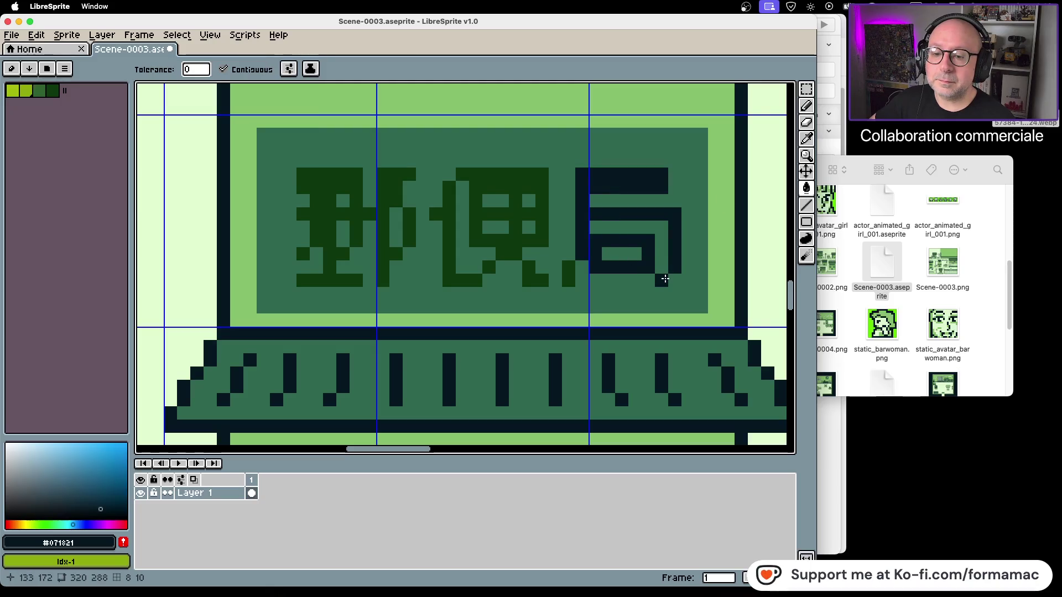
click(568, 277)
click(535, 281)
click(516, 237)
click(481, 272)
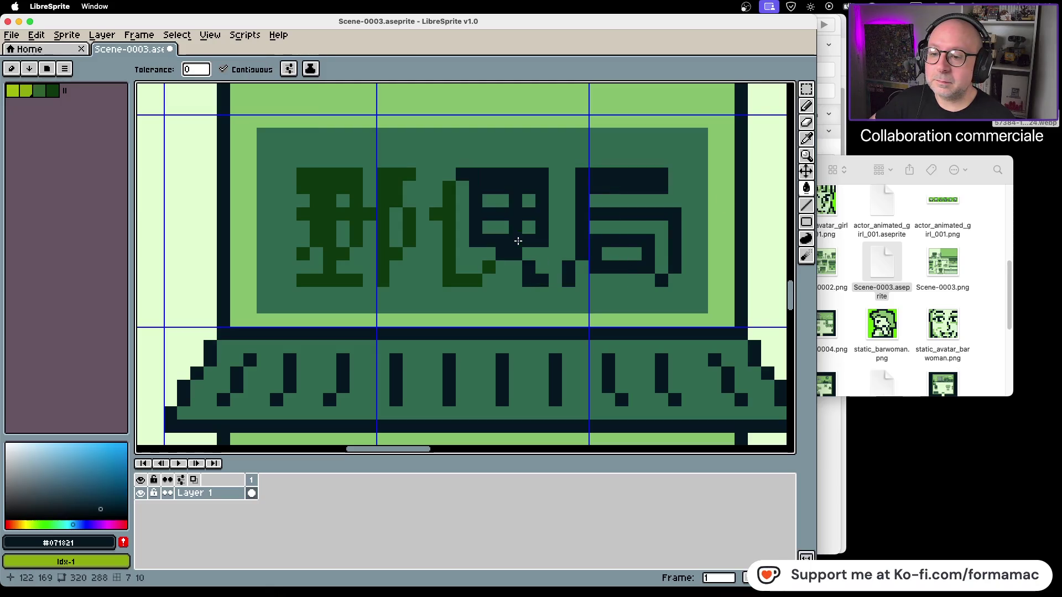
click(483, 271)
click(474, 275)
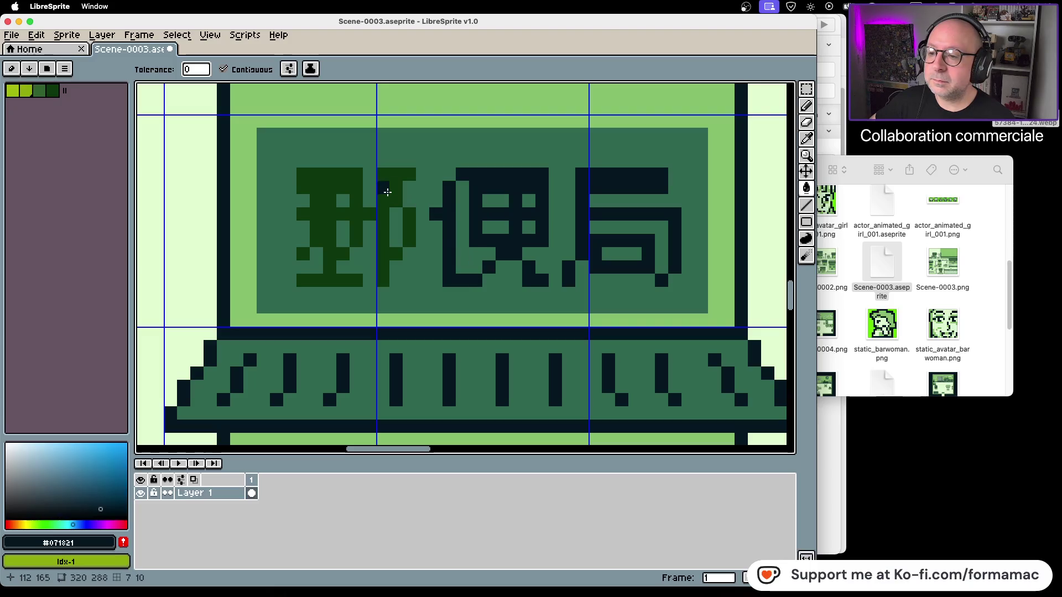
Fill the strokes of 郵 with the dark colour #071821
click(389, 202)
click(392, 228)
click(303, 254)
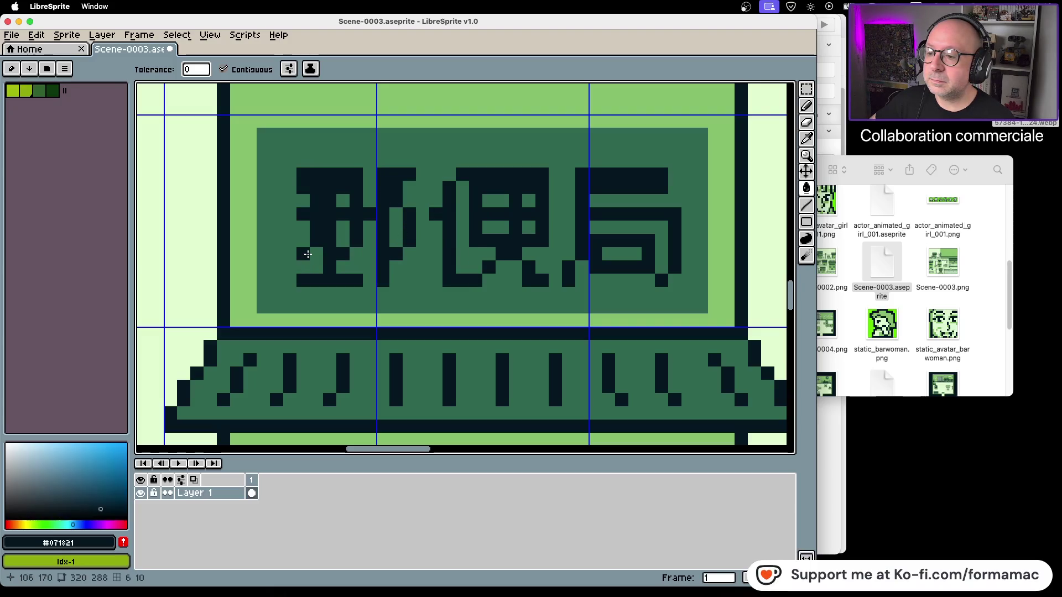
scroll(479, 241, down, 2)
scroll(479, 241, down, 4)
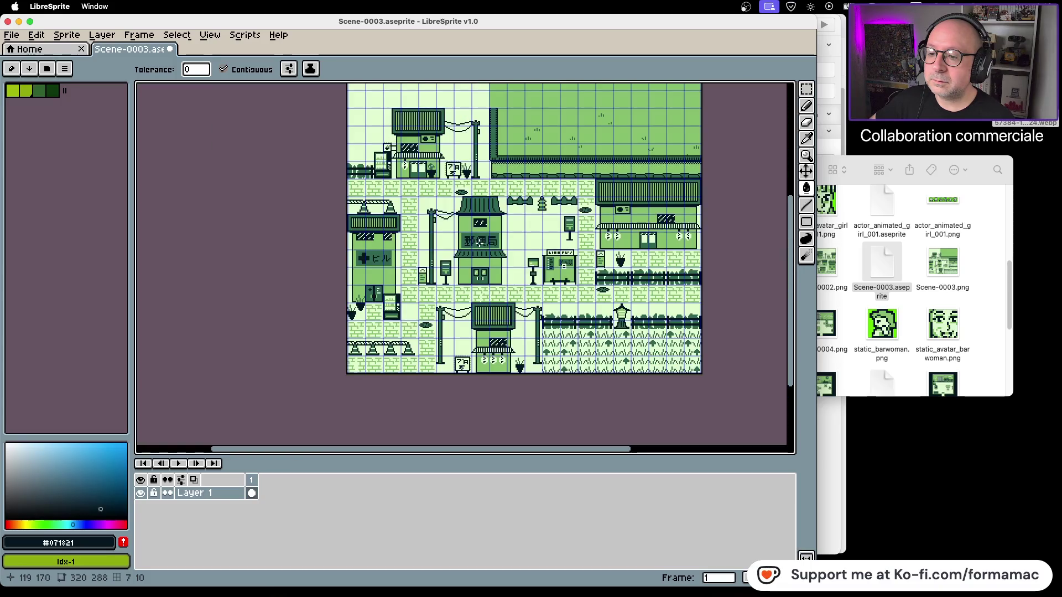
scroll(480, 254, up, 2)
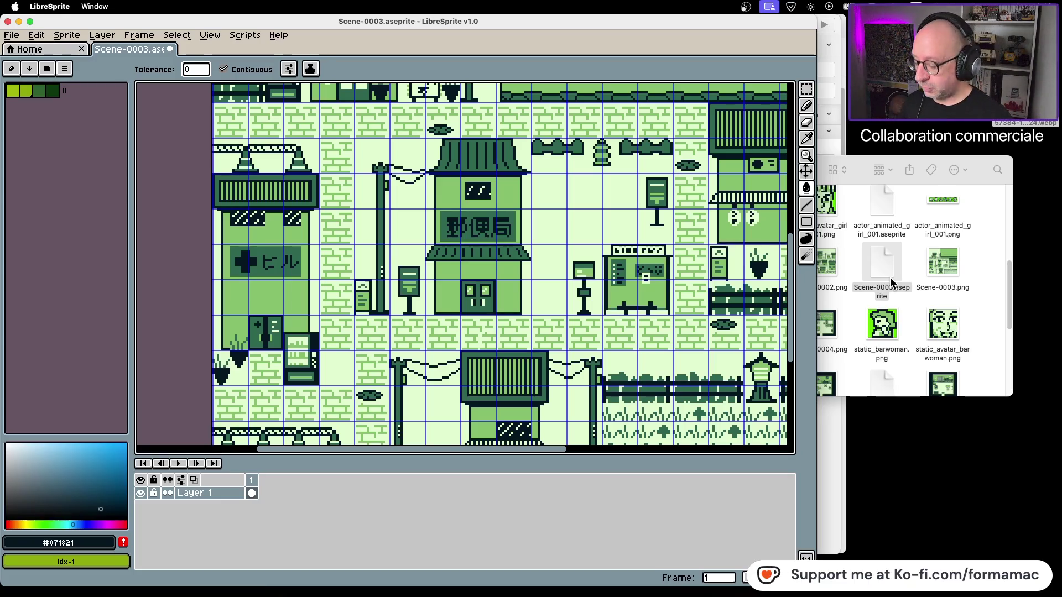
Save the scene as PNG over the existing Scene-0003.png and close LibreSprite
click(11, 35)
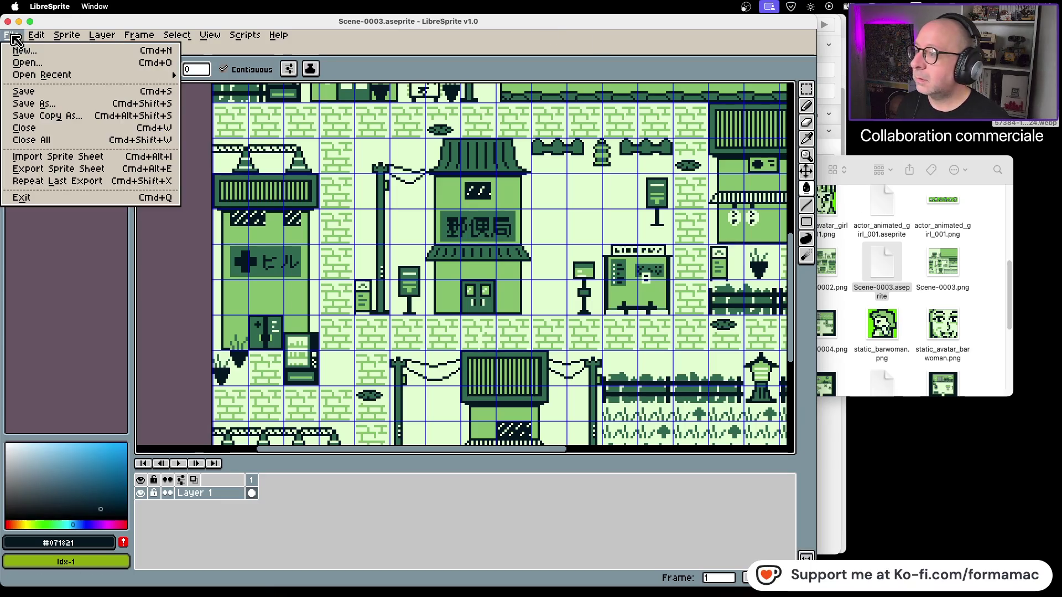
click(65, 105)
click(191, 543)
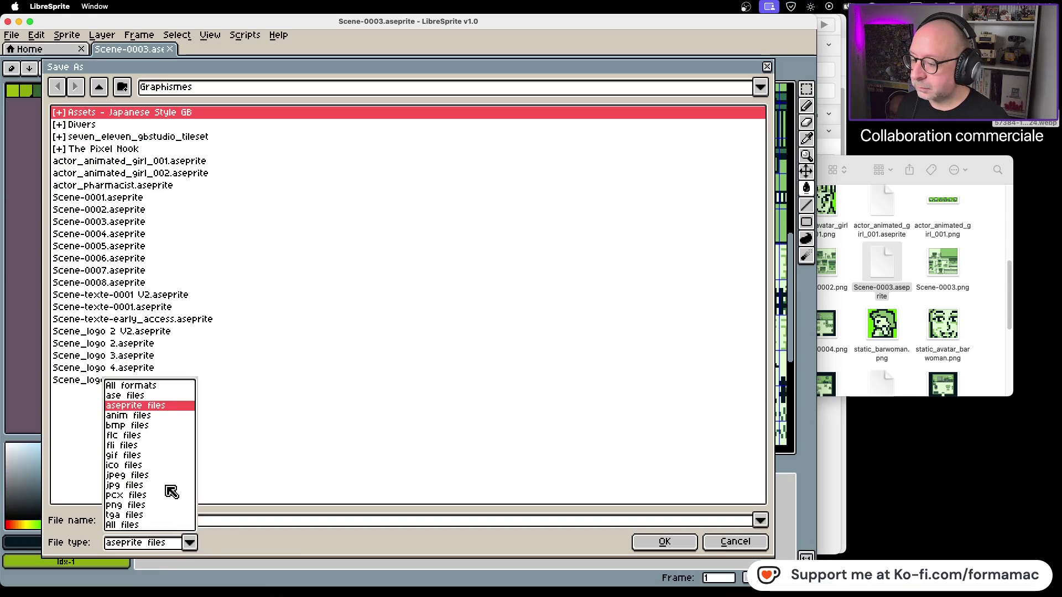
click(162, 504)
click(647, 542)
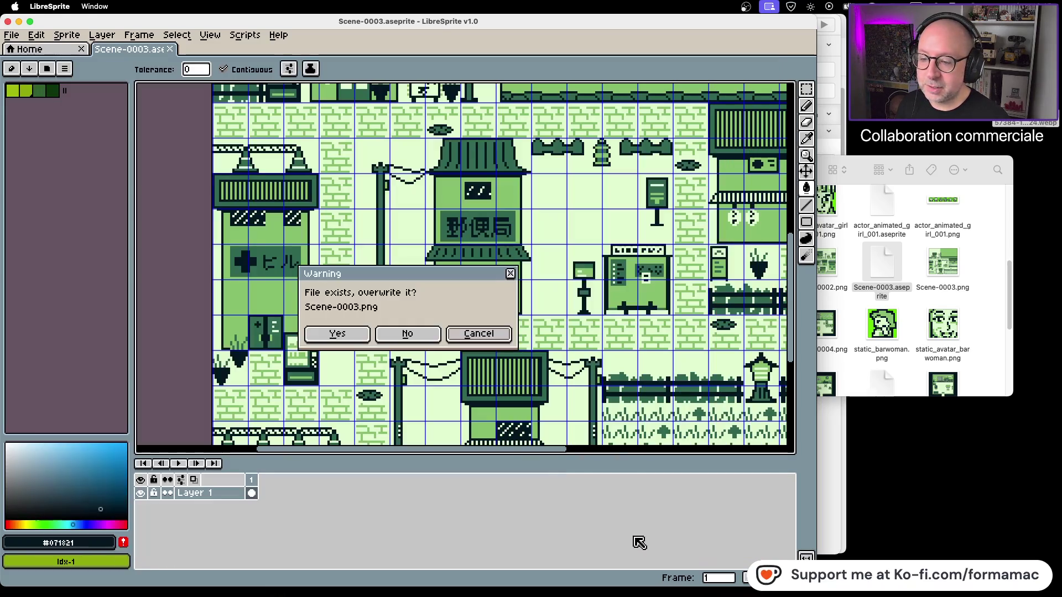
click(332, 334)
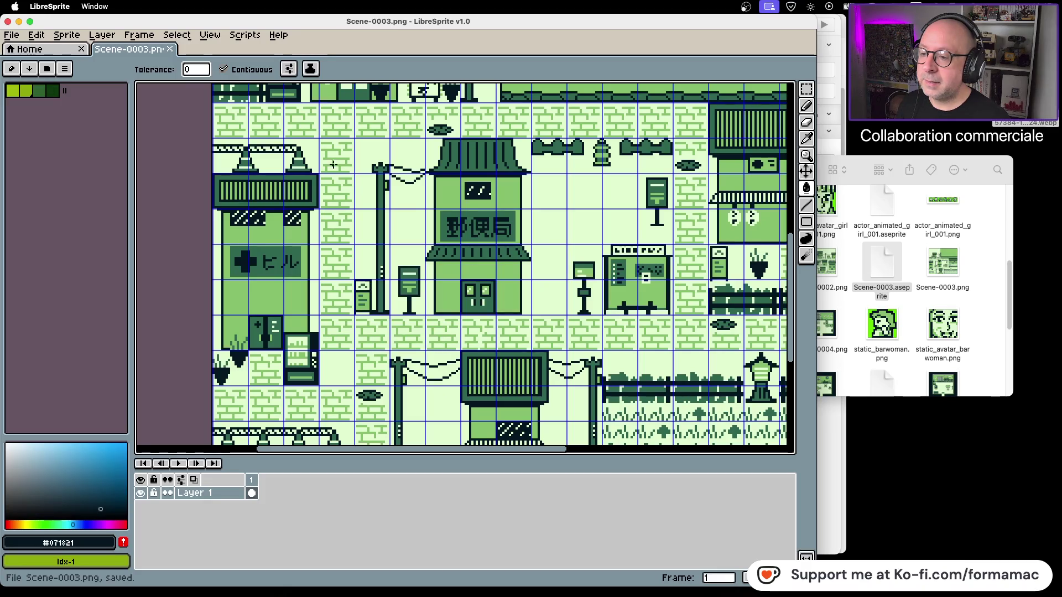
click(8, 21)
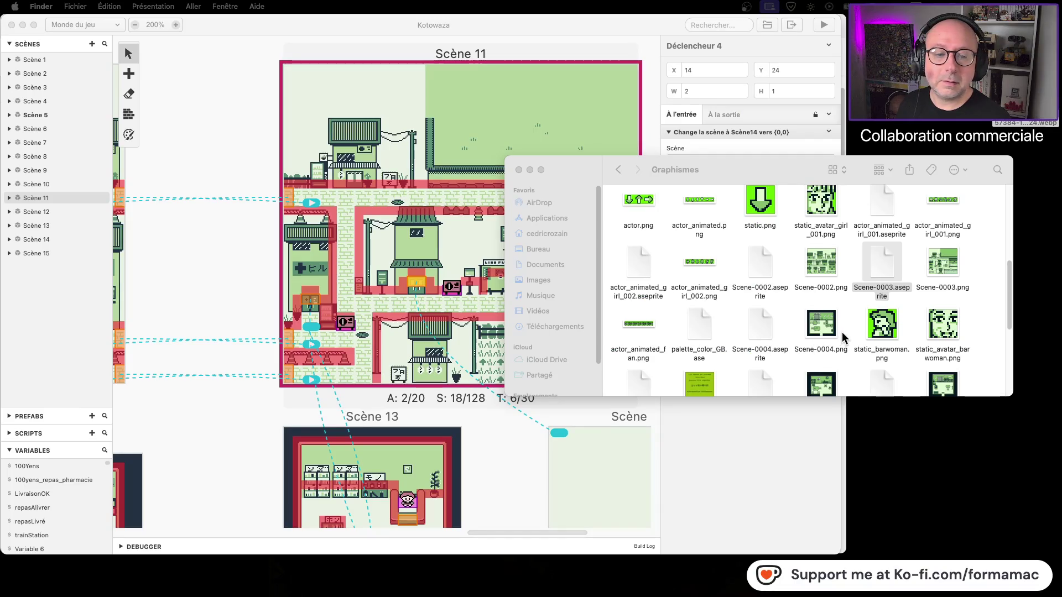
Quick Look the recoloured Scene-0003.png, then go back twice to the Kotowaza folder
click(944, 271)
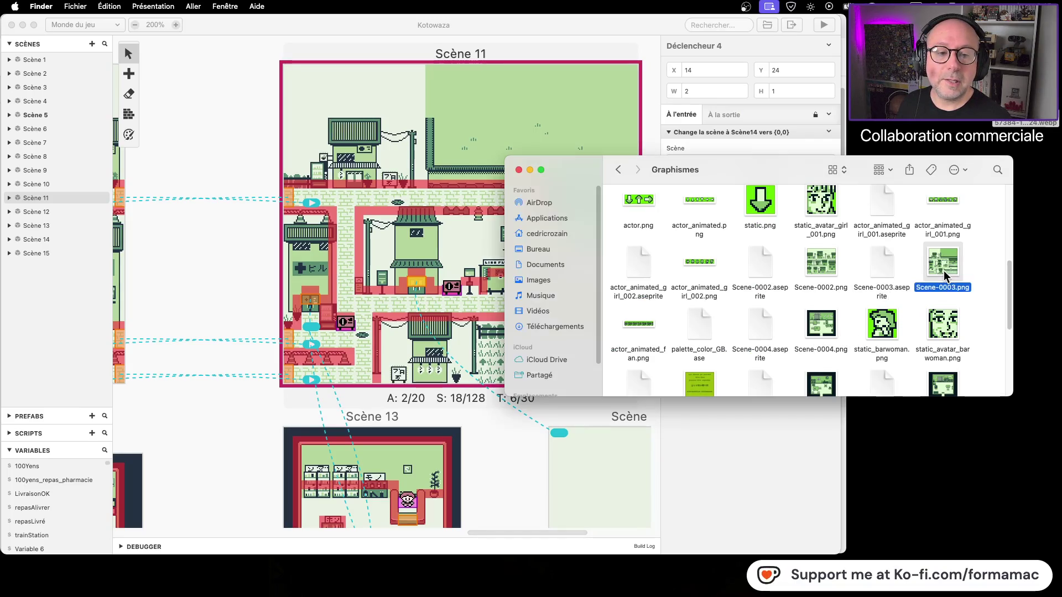
key(space)
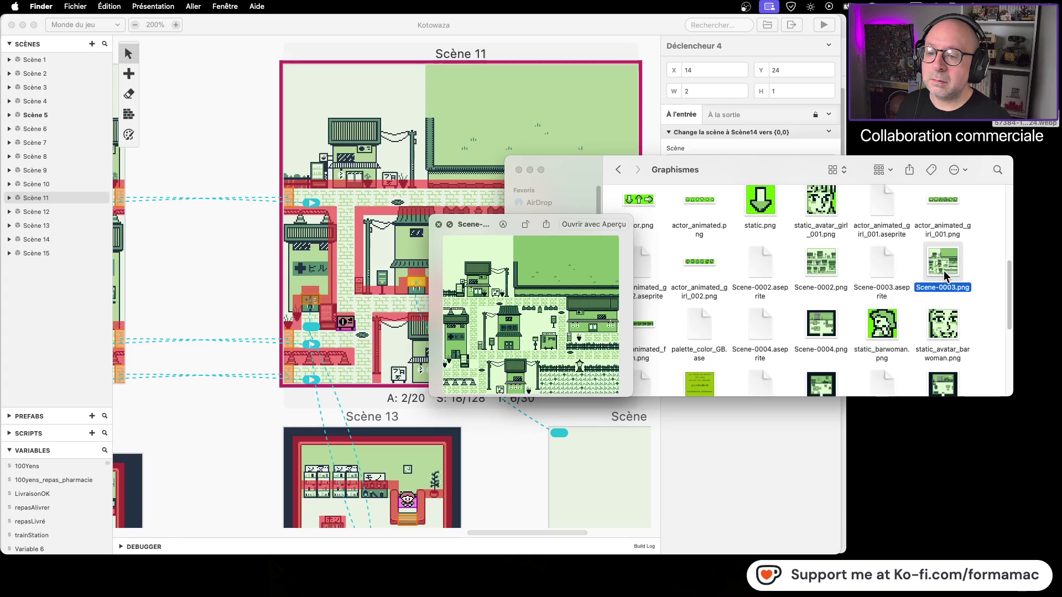
key(space)
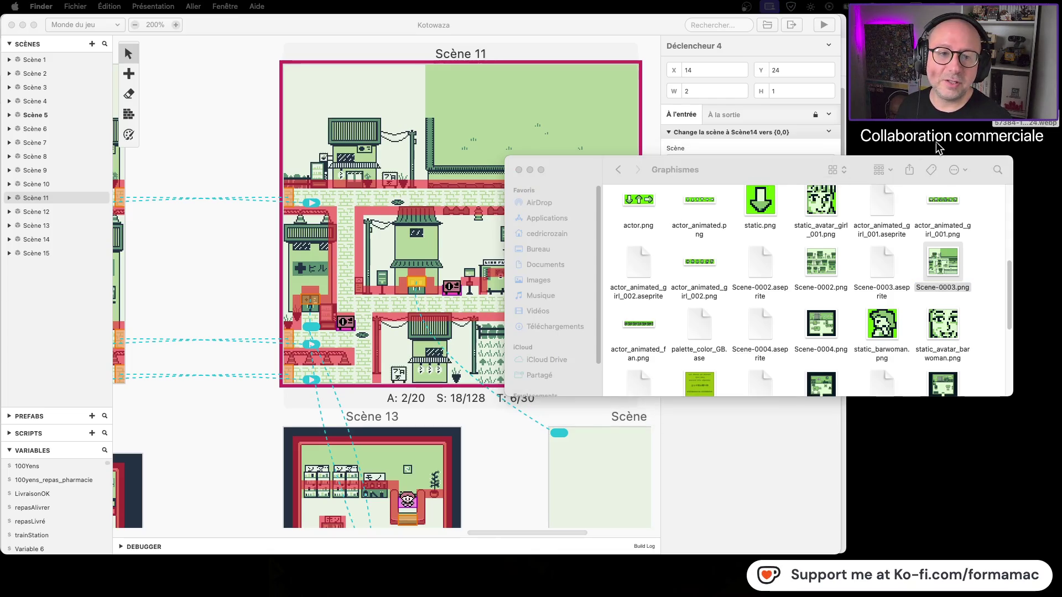
click(619, 173)
click(619, 173)
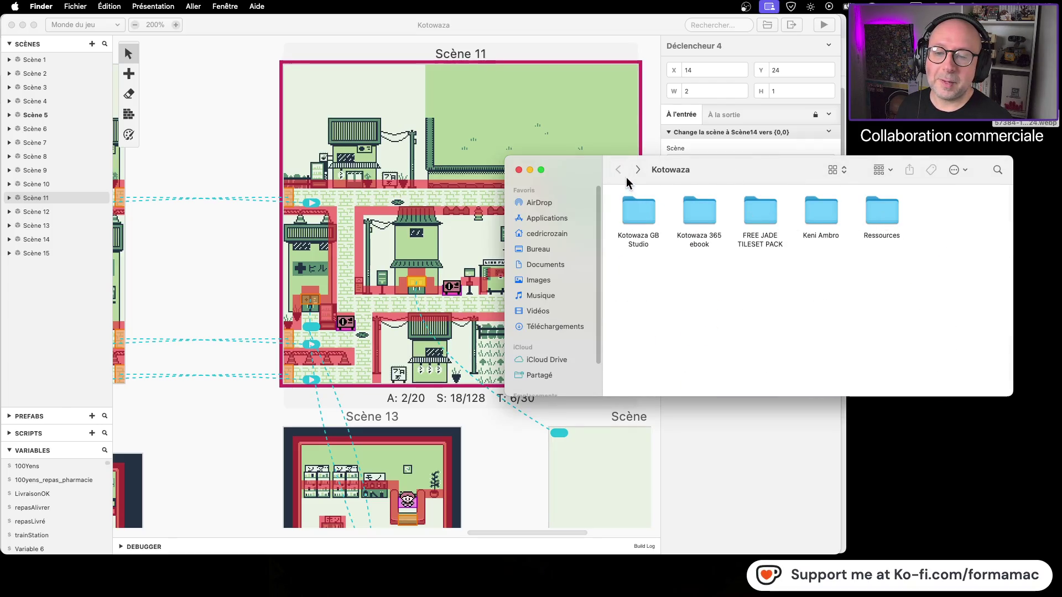
Paste Scene-0003.png into Kotowaza GB Studio/Kotowaza/assets/backgrounds, replacing the old file
double_click(638, 210)
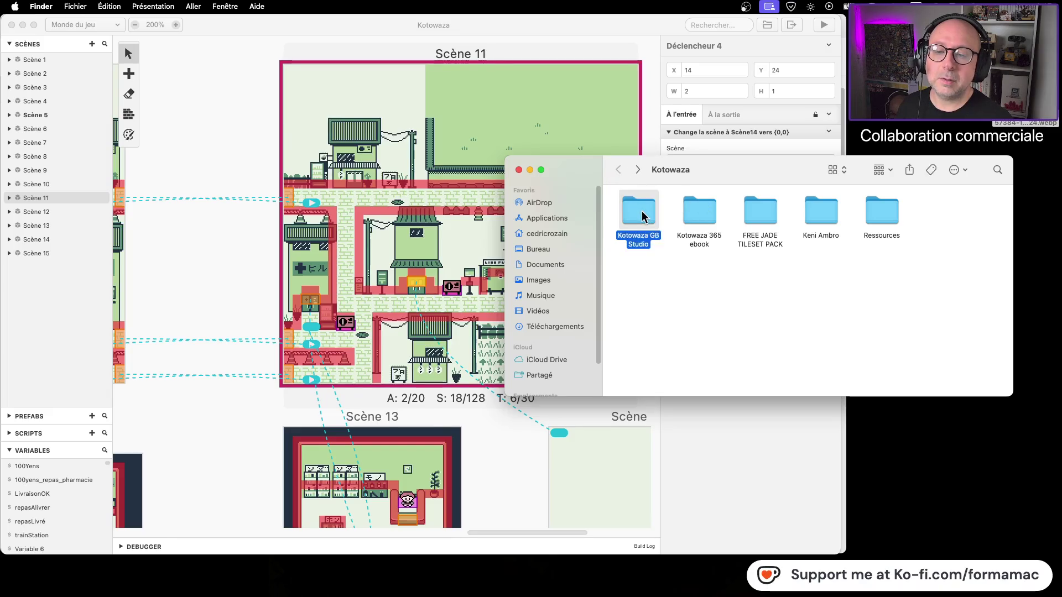
double_click(821, 210)
double_click(643, 213)
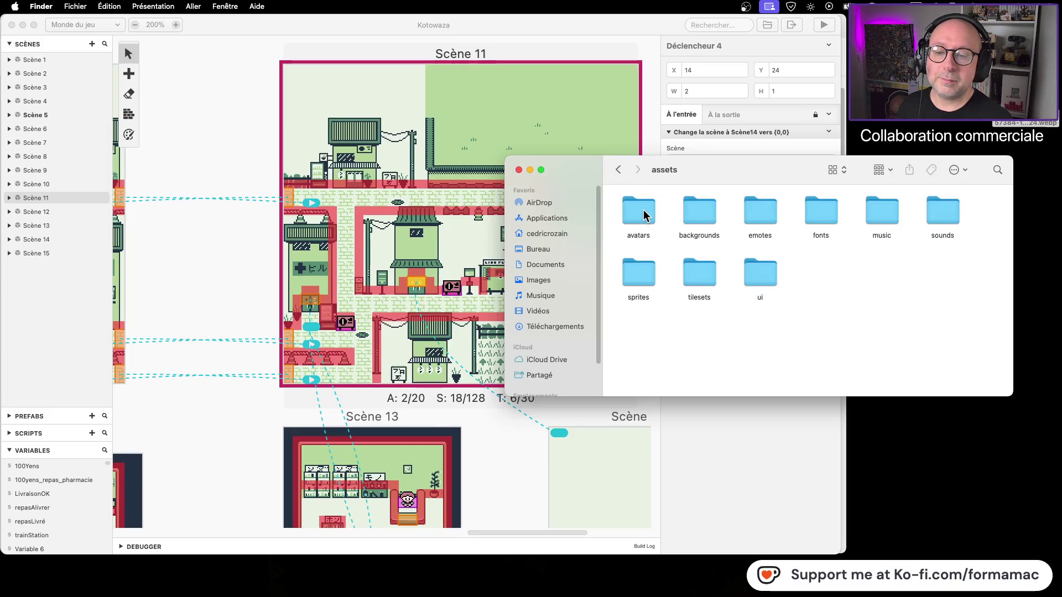
double_click(701, 210)
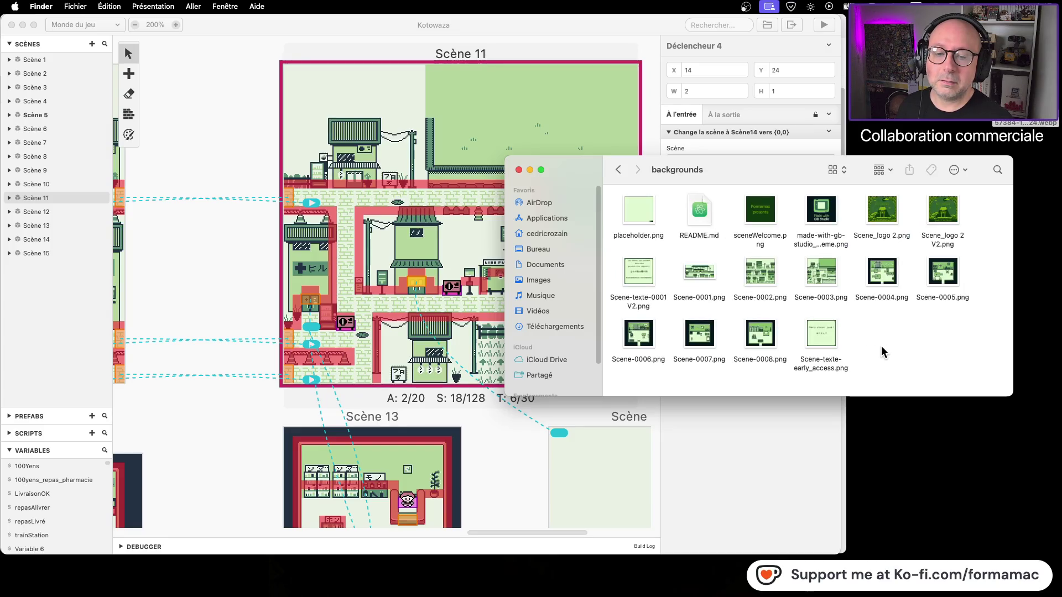
key(super+v)
click(997, 196)
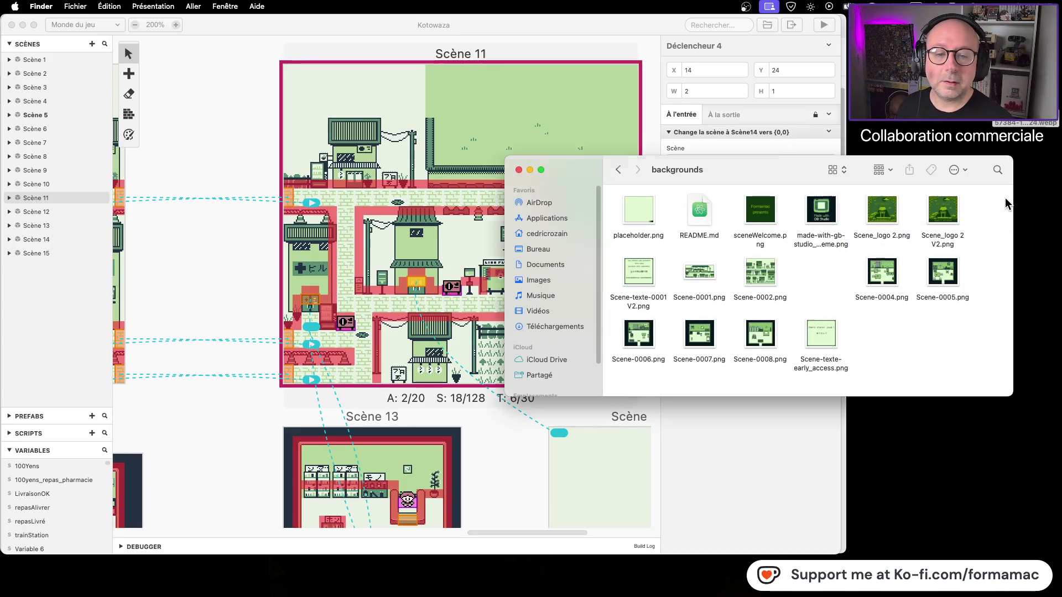
click(764, 456)
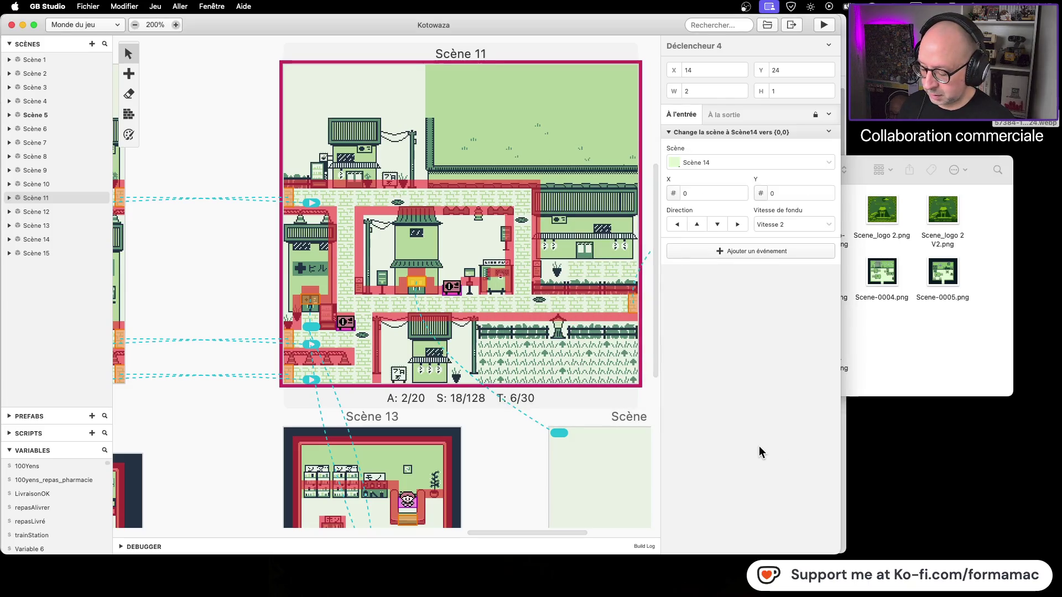
Close the GB Studio project and reopen Kotowaza.gbsproj from Finder
key(super+m)
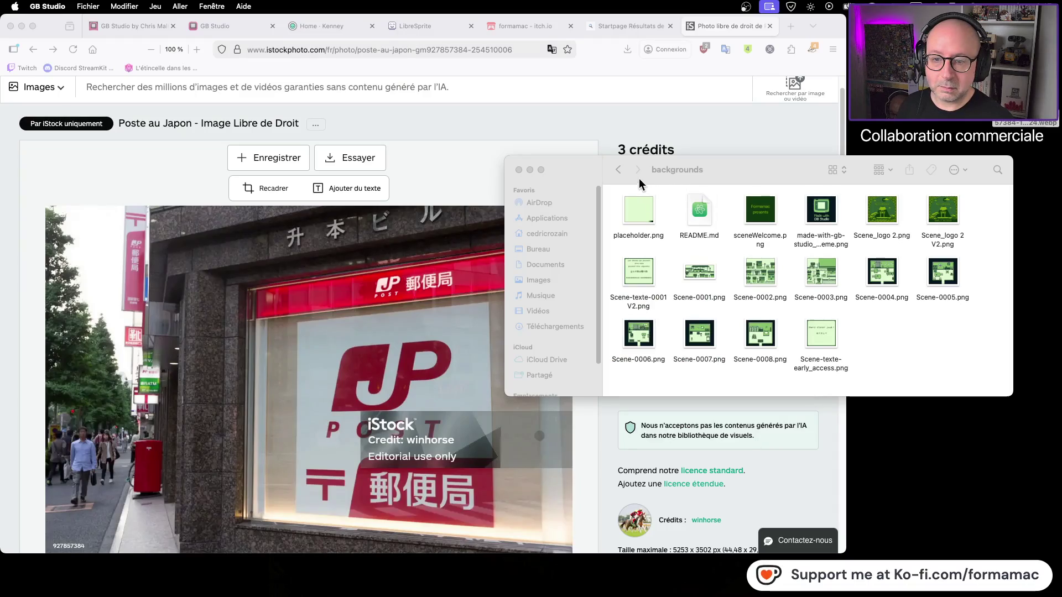
click(614, 173)
click(613, 173)
double_click(691, 217)
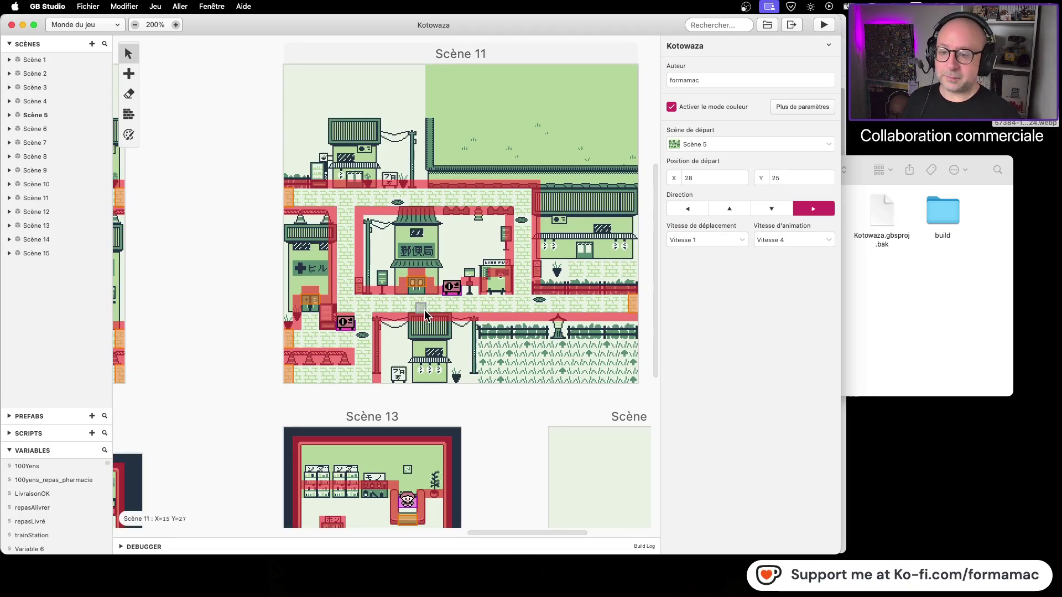
Shrink and shift the GB Studio window left, then bring up the post-office photo in Preview
key(super+Tab)
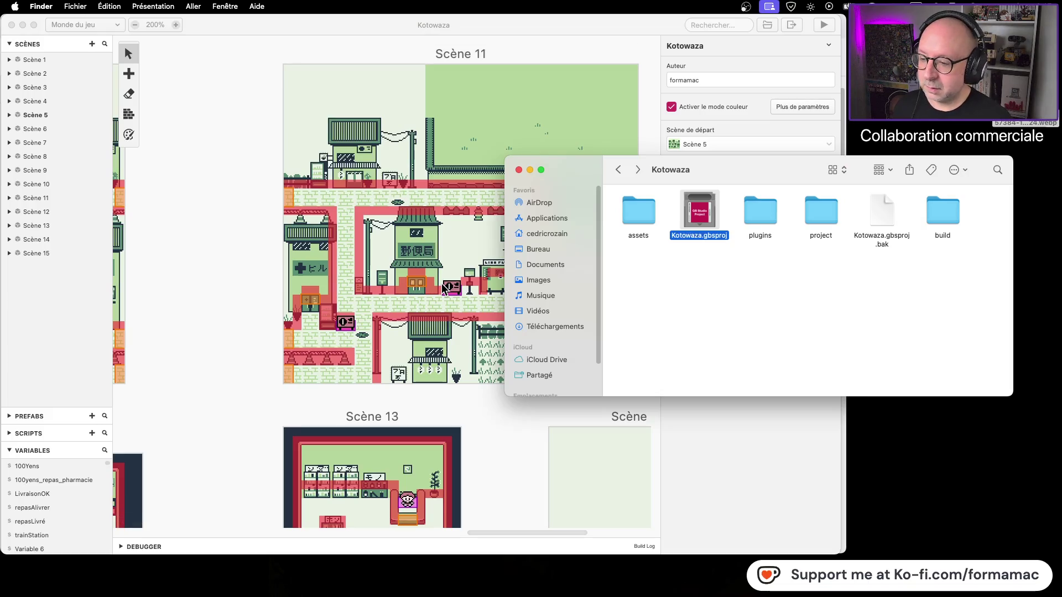
key(super+Tab)
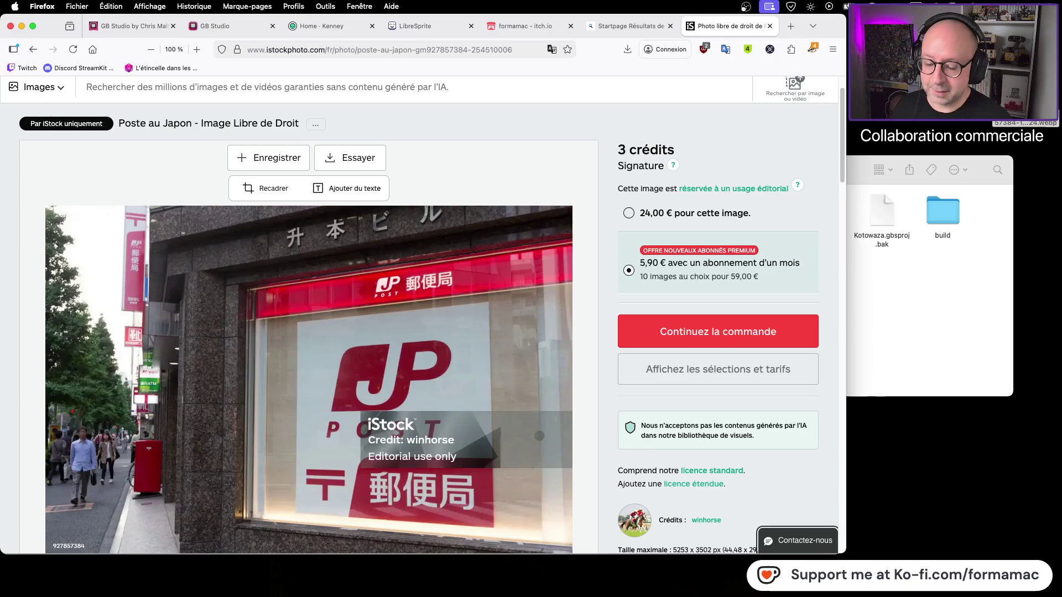
key(super+Tab)
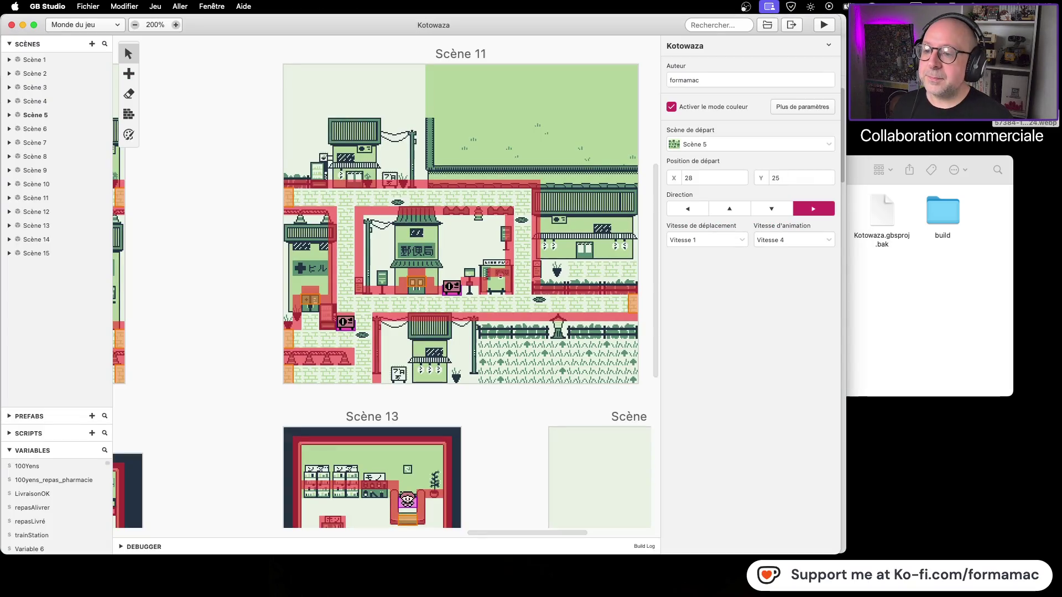
mouse_move(274, 35)
mouse_down()
mouse_move(789, 64)
mouse_move(733, 47)
mouse_move(763, 51)
mouse_up()
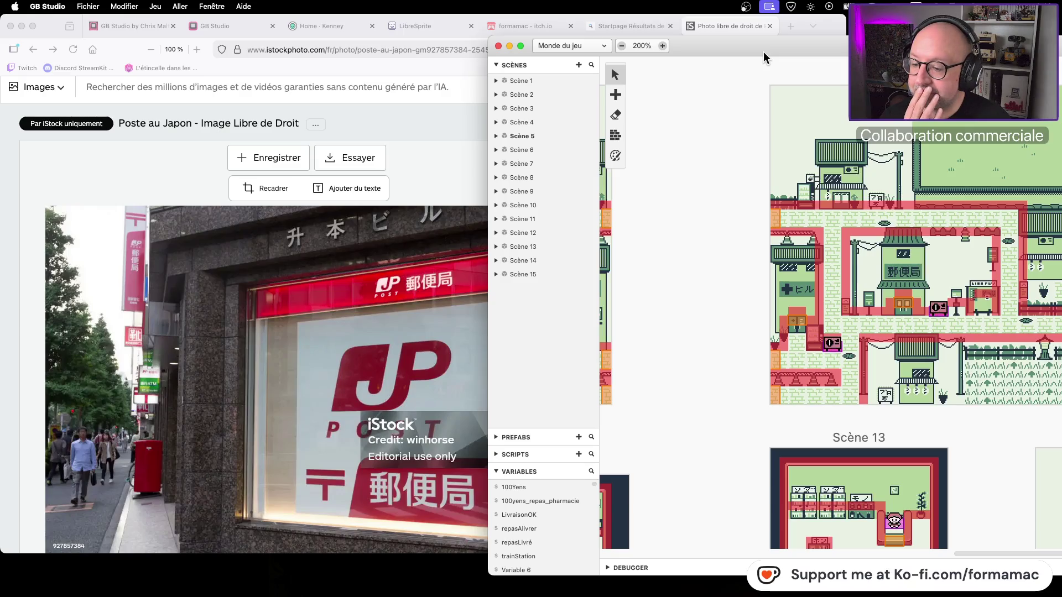
mouse_move(759, 52)
mouse_down()
mouse_move(360, 67)
mouse_move(467, 50)
mouse_up()
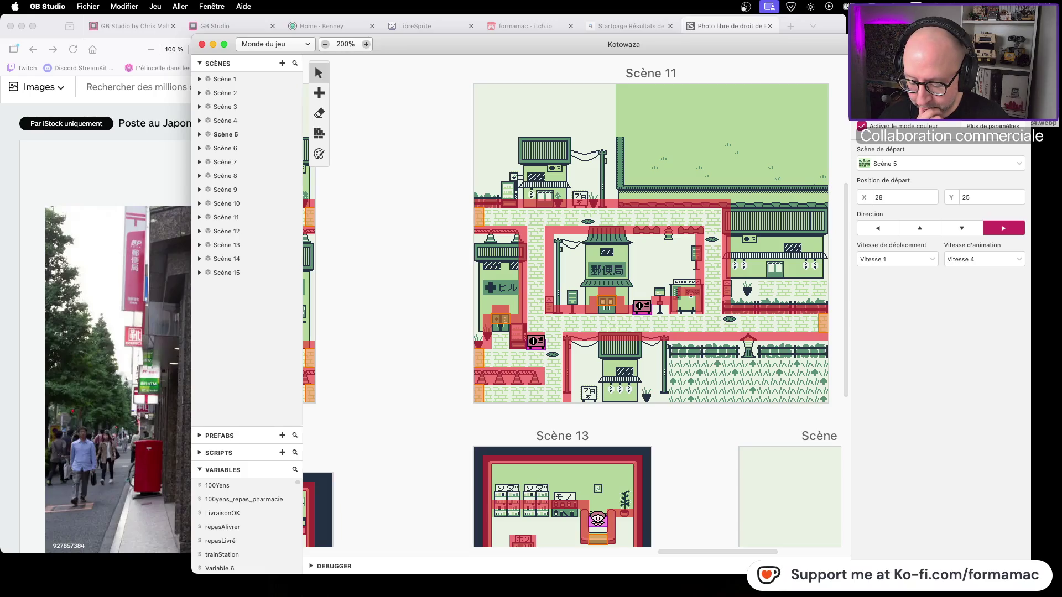
key(super+Tab)
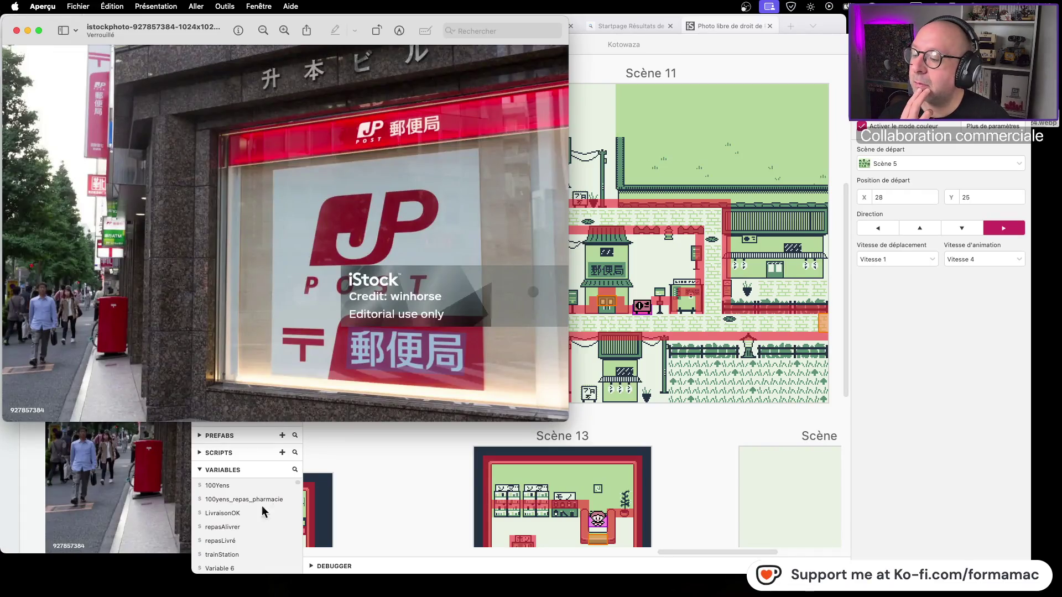
Close the iStock tab, reset the Startpage tab to its home page, and return to GB Studio
click(17, 31)
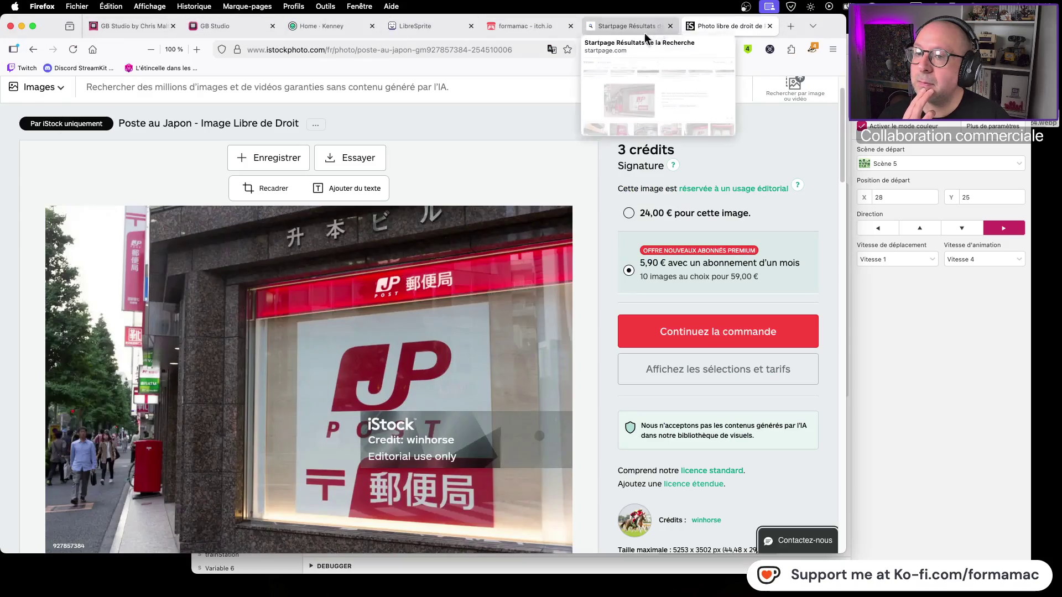
click(770, 26)
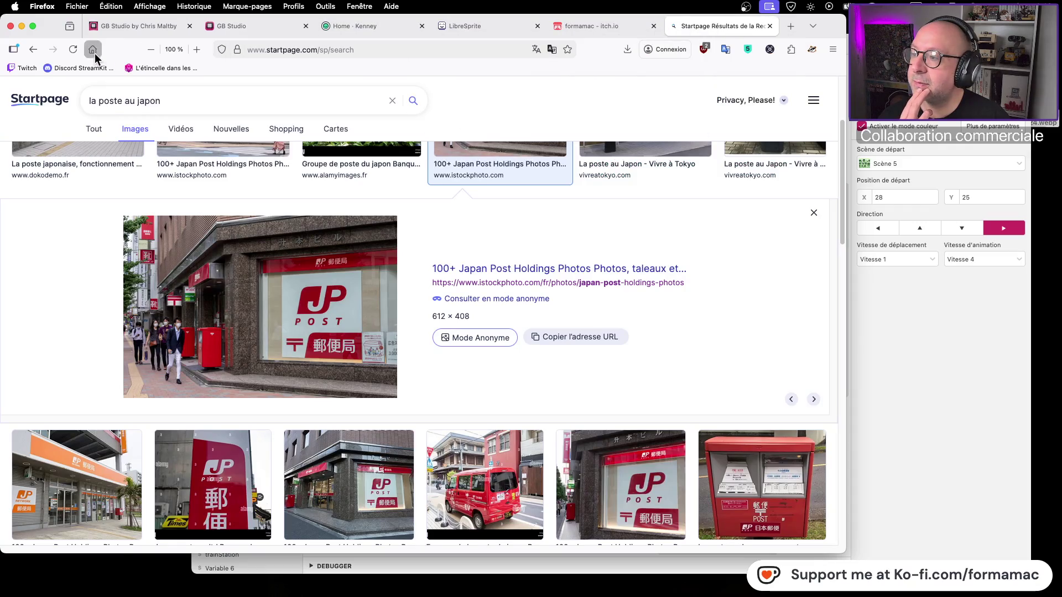
click(92, 49)
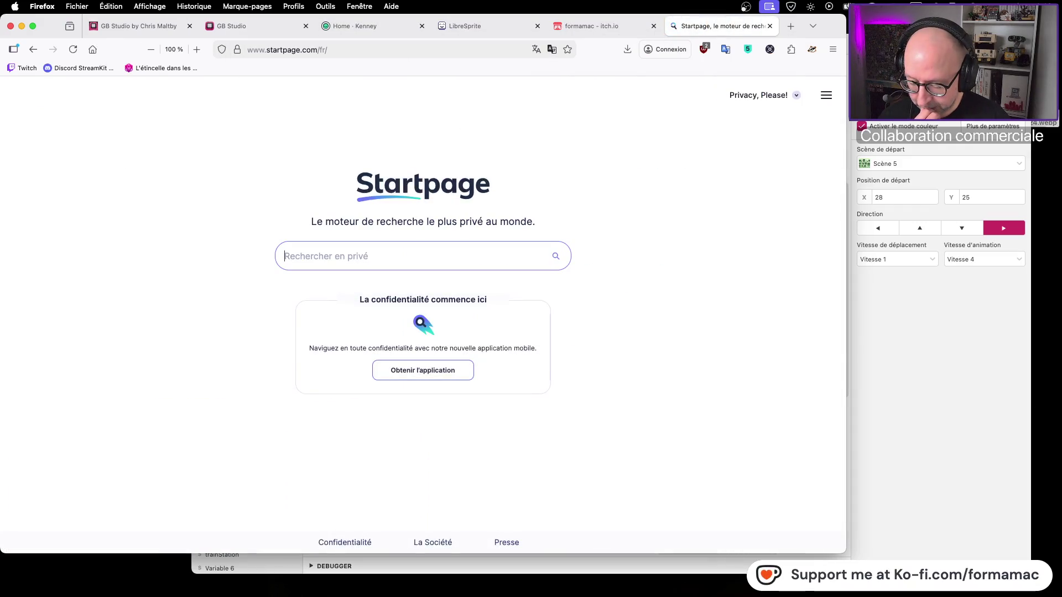
click(769, 575)
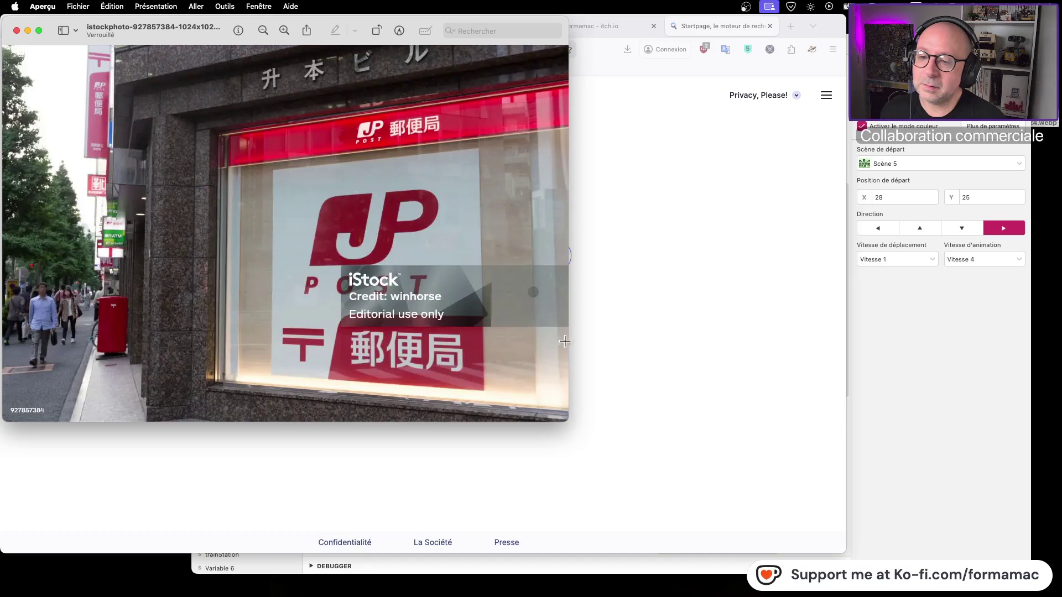
click(900, 360)
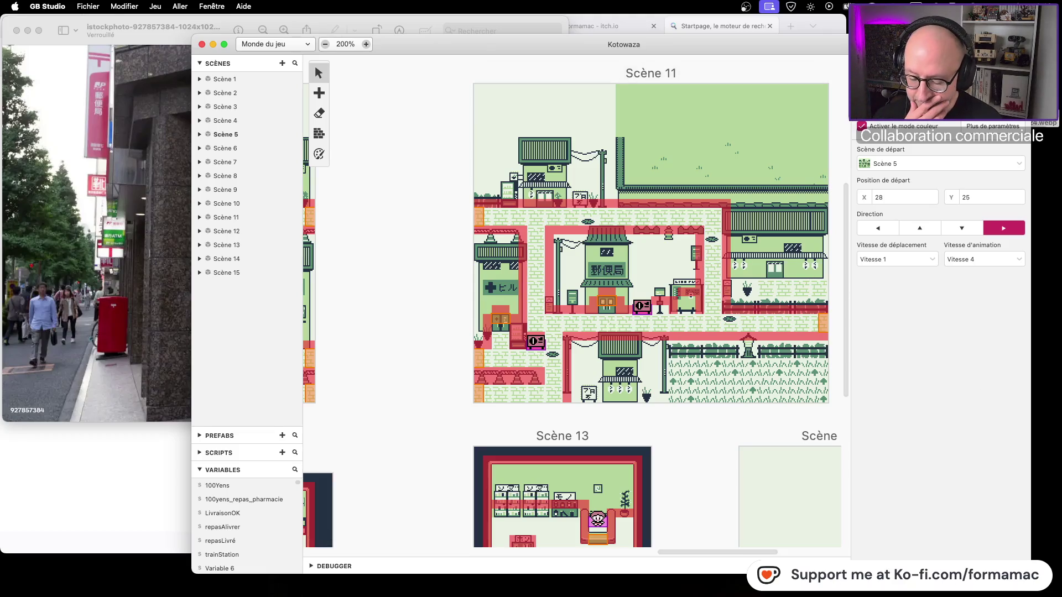
Open Scene-0003.aseprite from Kotowaza GB Studio/Graphismes in LibreSprite and enlarge its window
drag(734, 53, 593, 52)
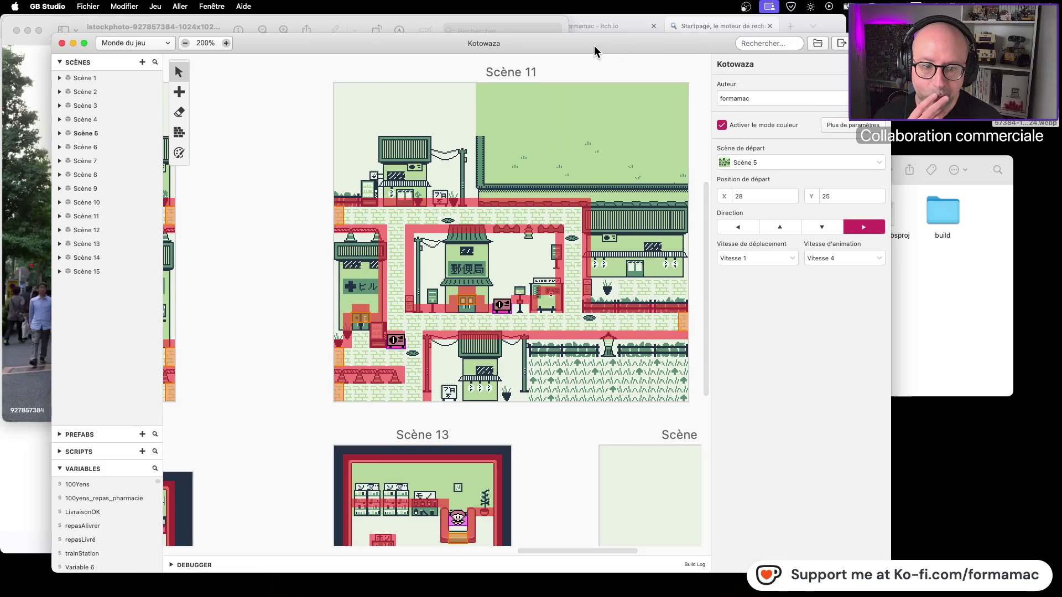
click(926, 313)
click(621, 174)
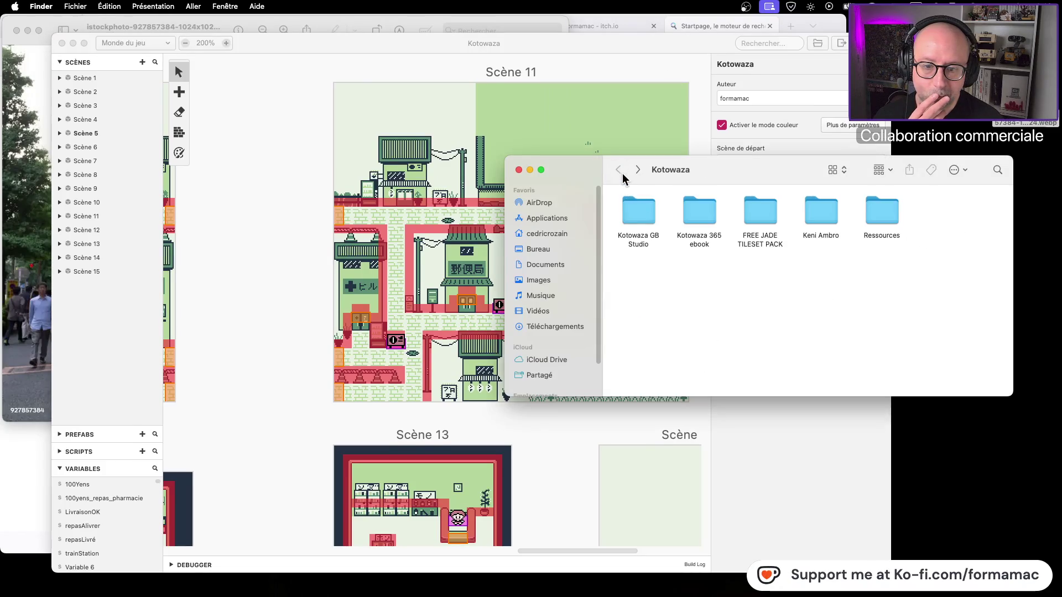
double_click(640, 207)
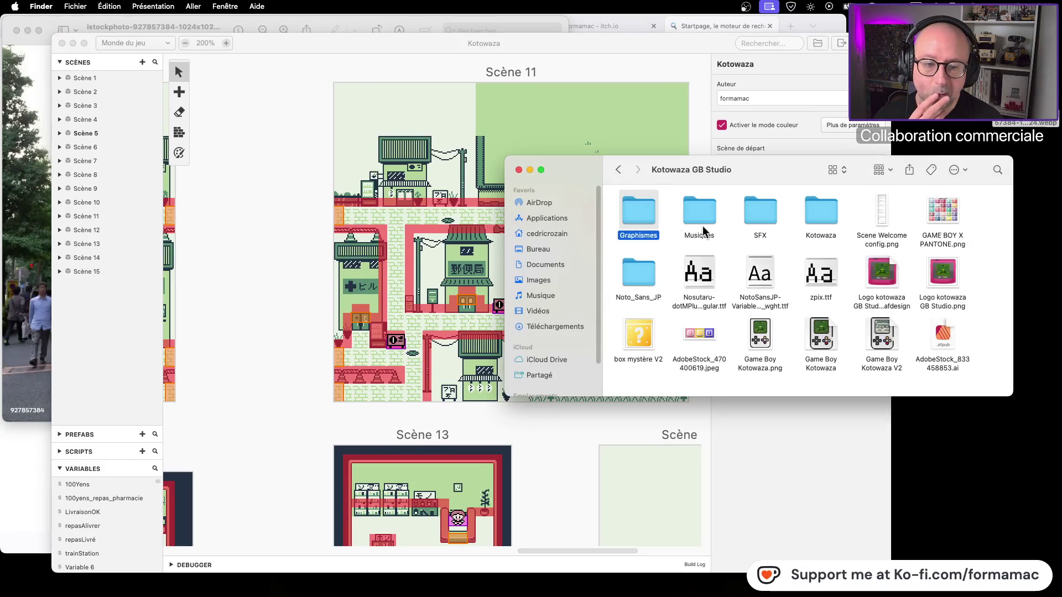
double_click(639, 218)
double_click(881, 265)
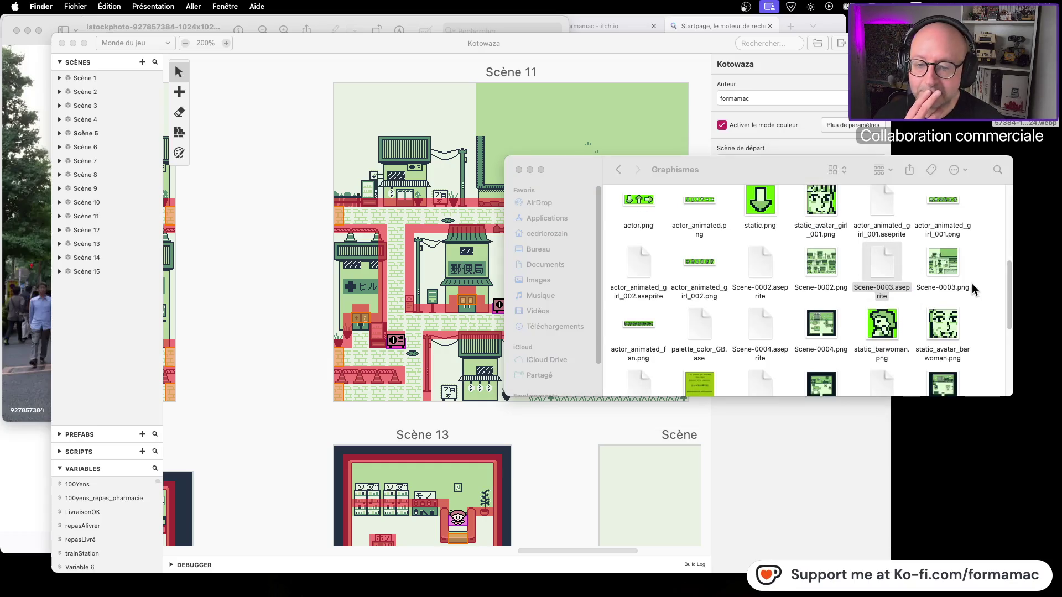
drag(457, 385, 828, 594)
scroll(252, 198, up, 3)
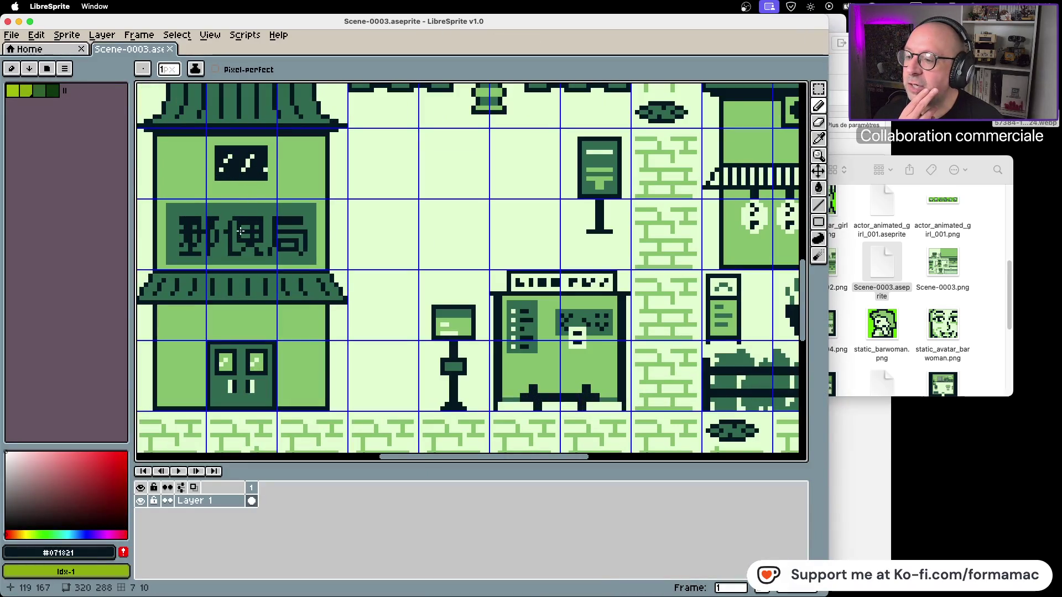
Paint two dark pixels on the sign's 局 character
scroll(389, 238, down, 1)
scroll(388, 238, up, 2)
scroll(389, 238, up, 2)
scroll(502, 240, right, 3)
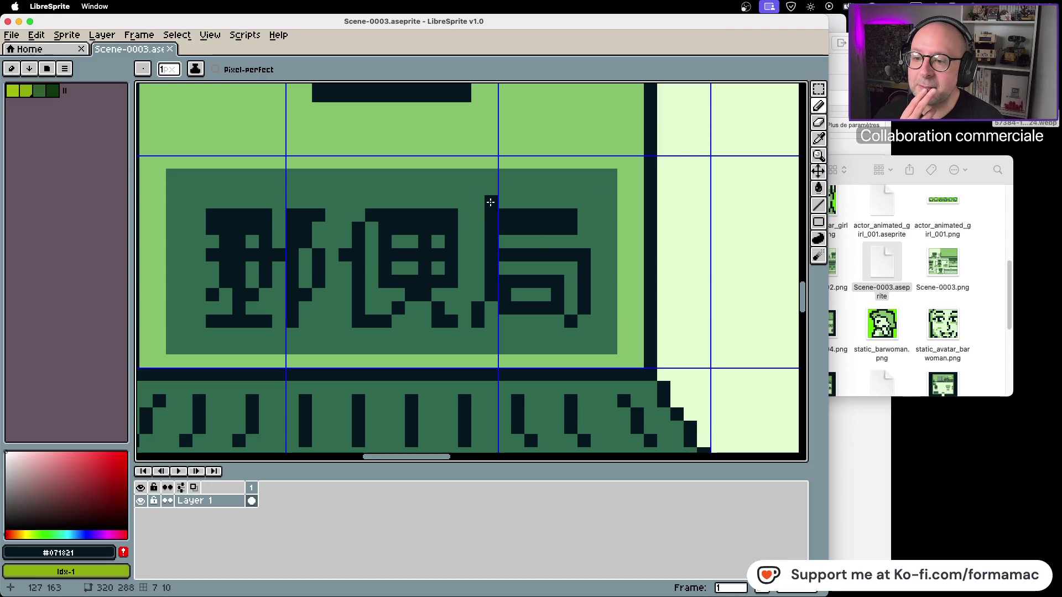
drag(490, 203, 557, 202)
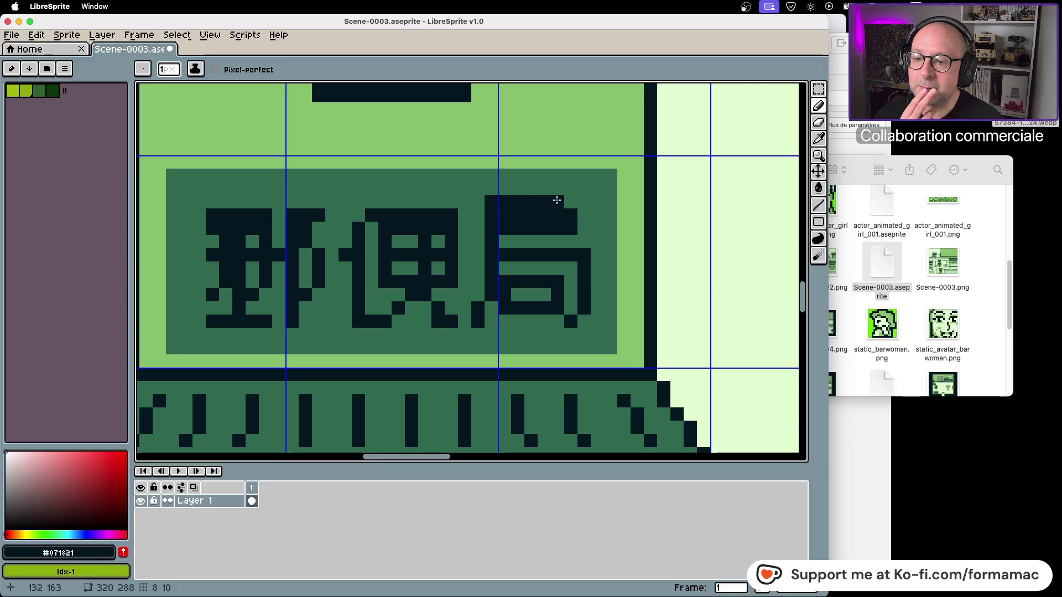
Fill the notch at the top-right of 局 with the sign's dark outline colour
click(823, 143)
click(599, 171)
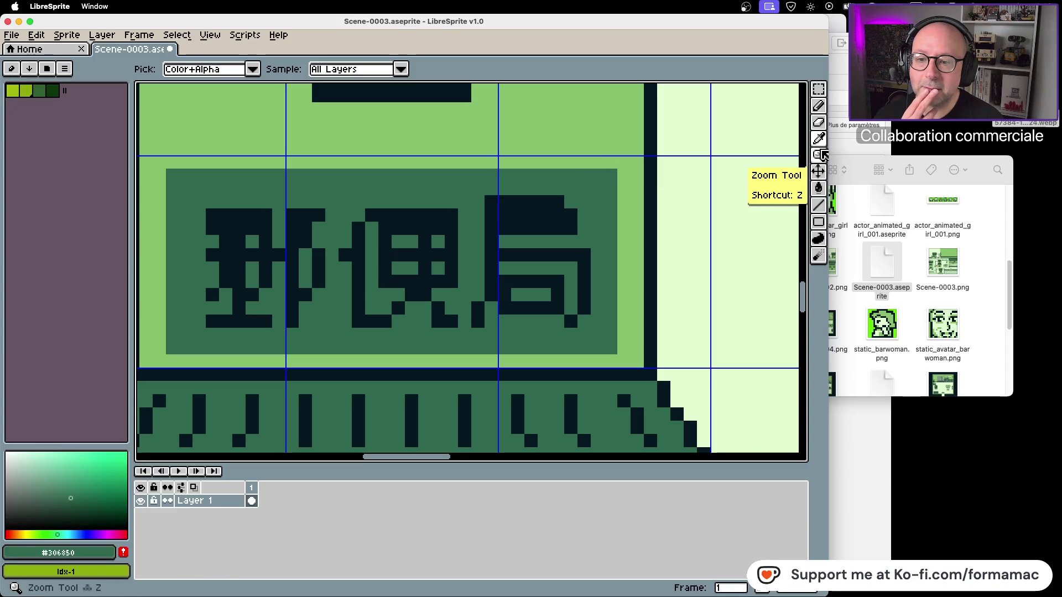
click(819, 105)
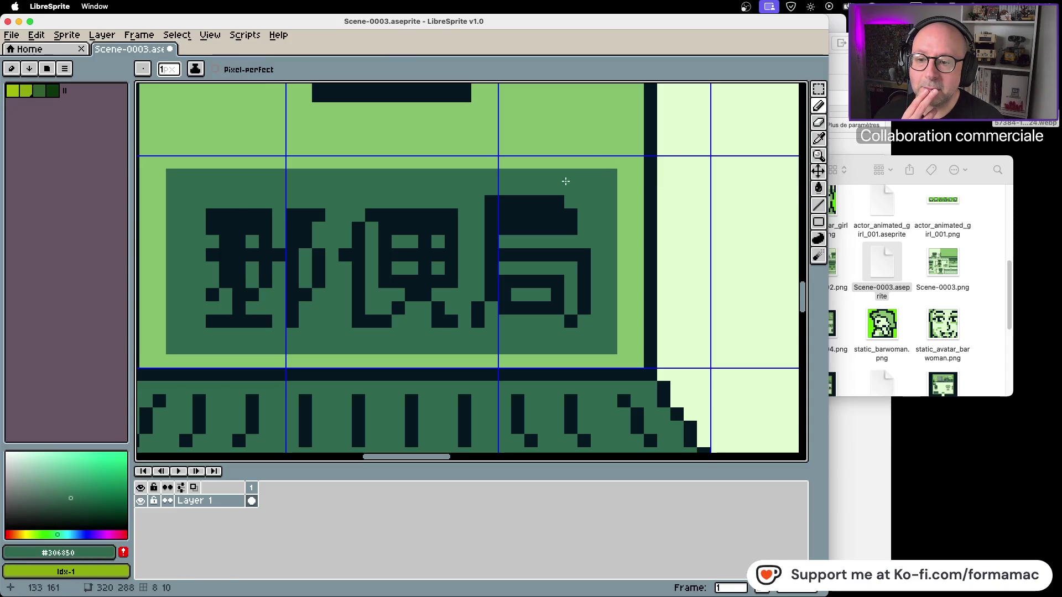
click(824, 145)
click(553, 213)
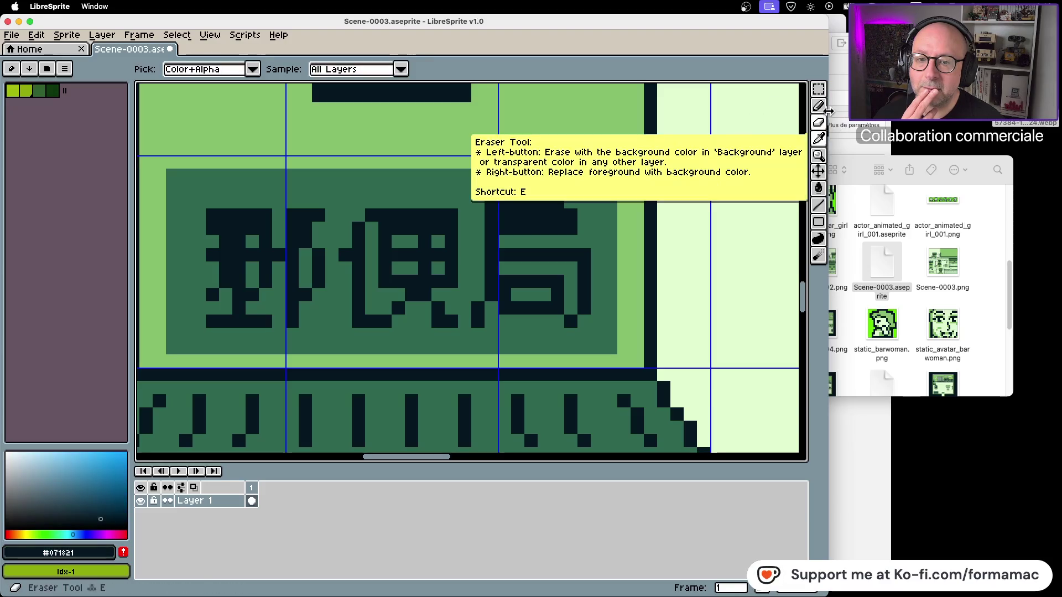
click(819, 105)
click(571, 202)
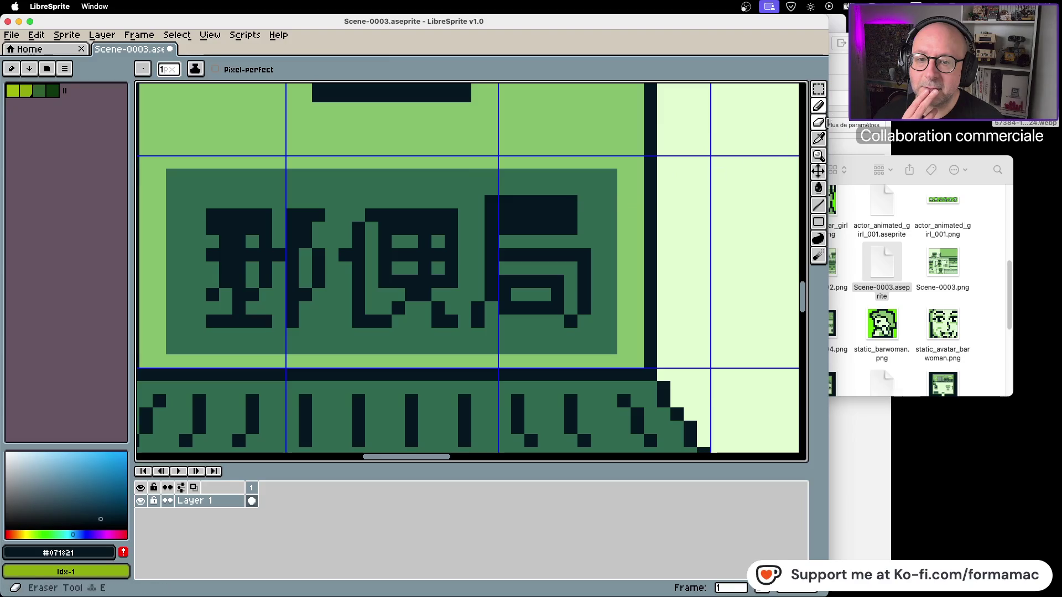
Paint a dark green gap through 局's top bar, then bring the reference photo forward
click(613, 180)
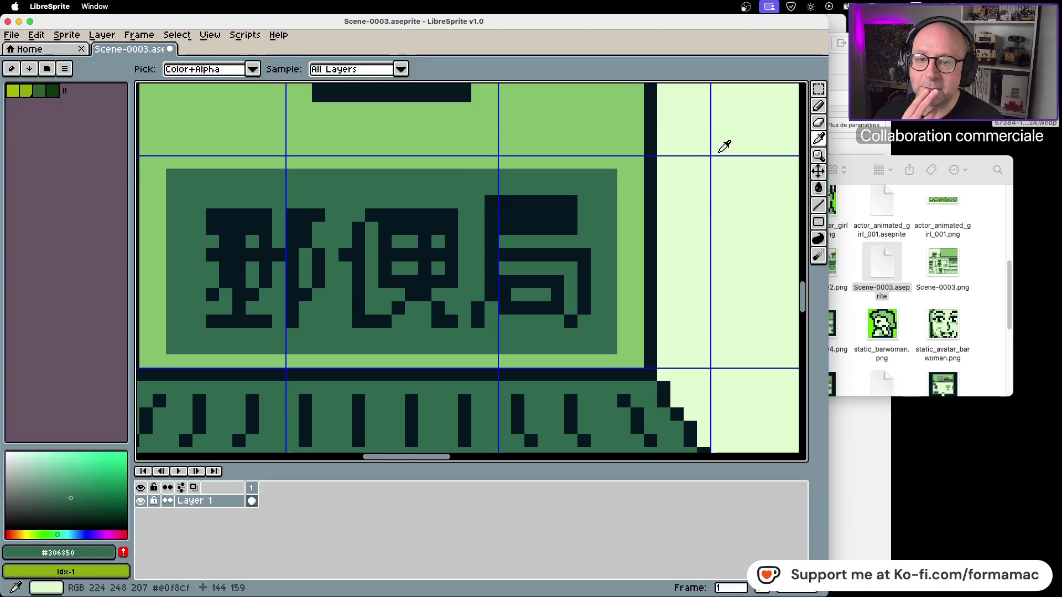
click(819, 106)
drag(565, 215, 526, 216)
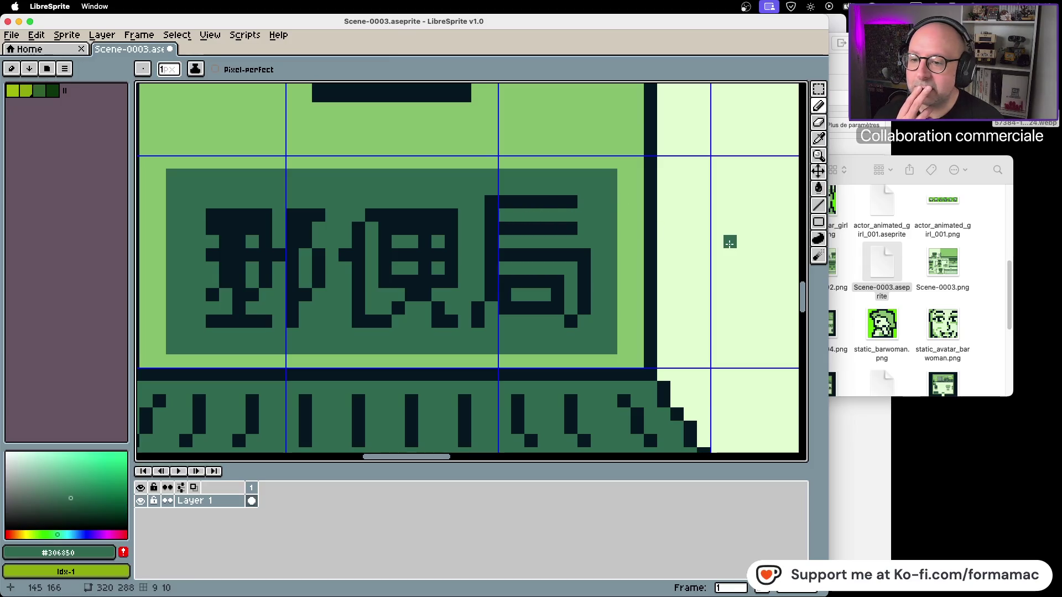
mouse_move(391, 22)
mouse_down()
mouse_move(830, 61)
mouse_move(611, 25)
mouse_up()
click(24, 270)
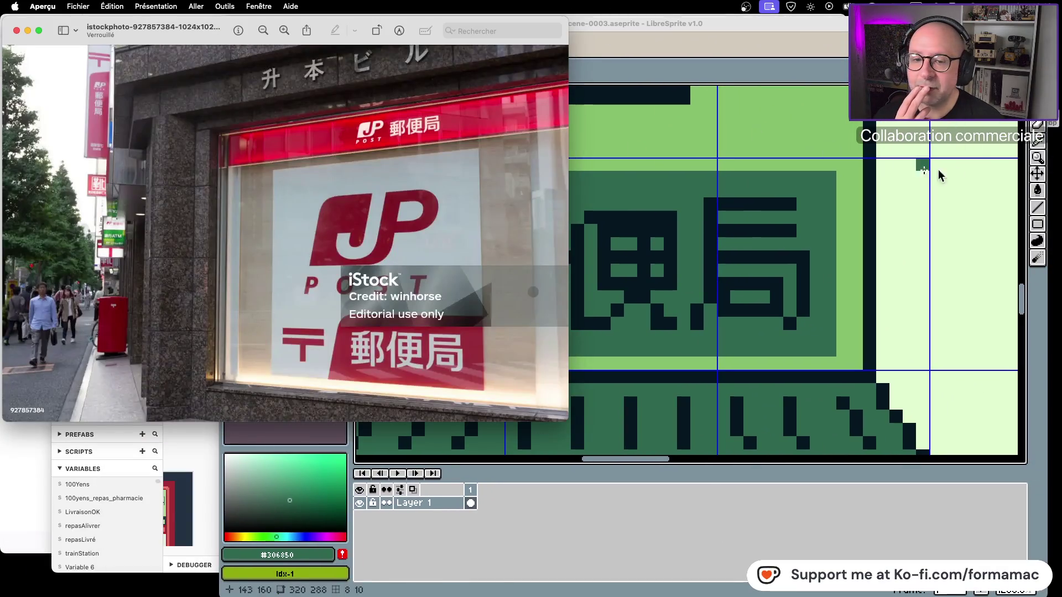
Sample the sign's dark outline colour and draw a dark row across the top of 便, checking the reference photo
drag(946, 25, 801, 25)
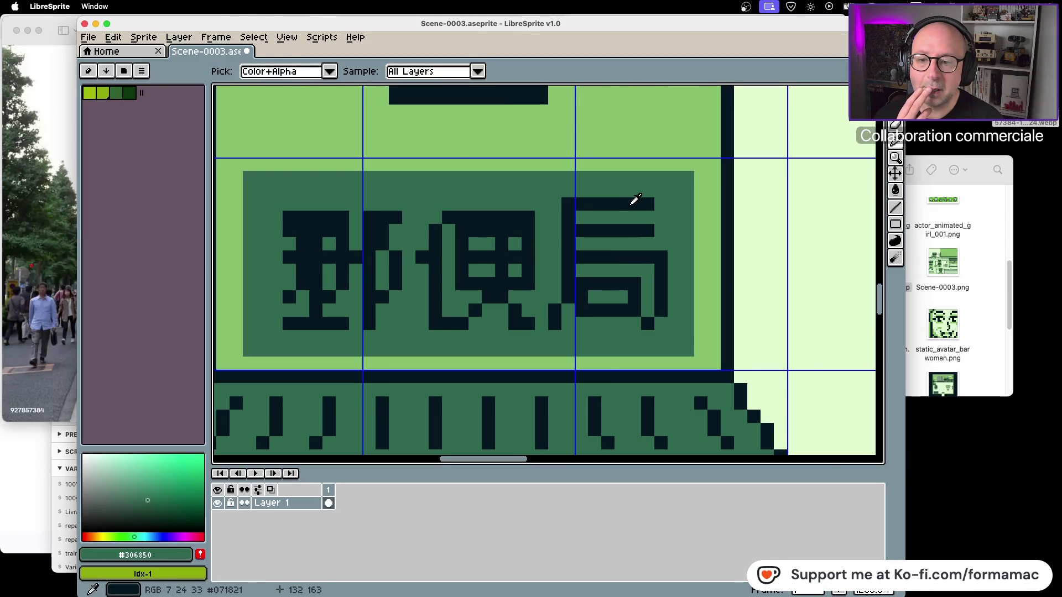
alt+click(635, 202)
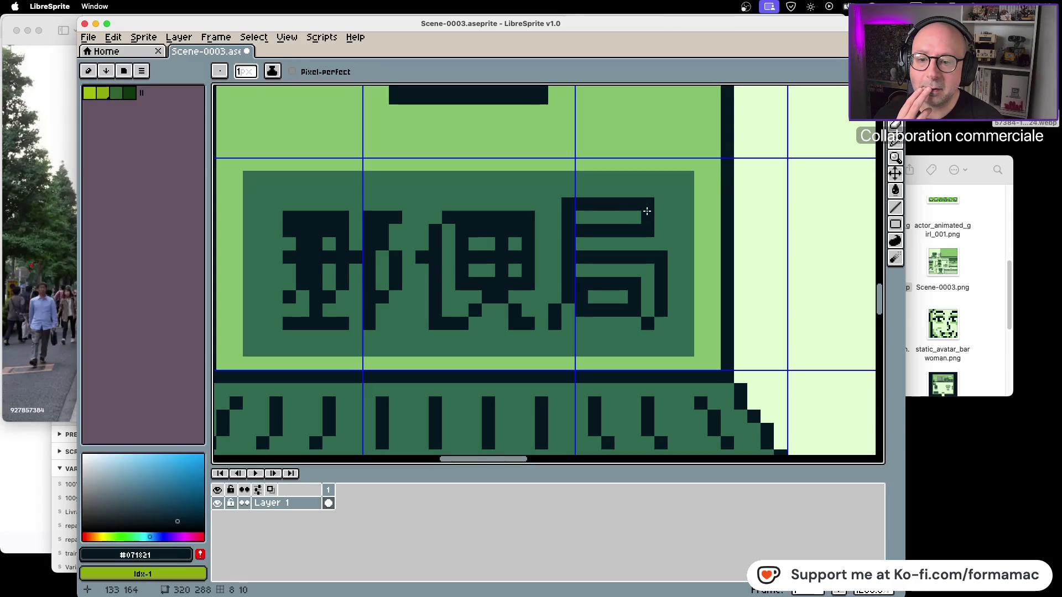
mouse_move(358, 19)
mouse_down()
mouse_move(791, 19)
mouse_move(354, 16)
mouse_up()
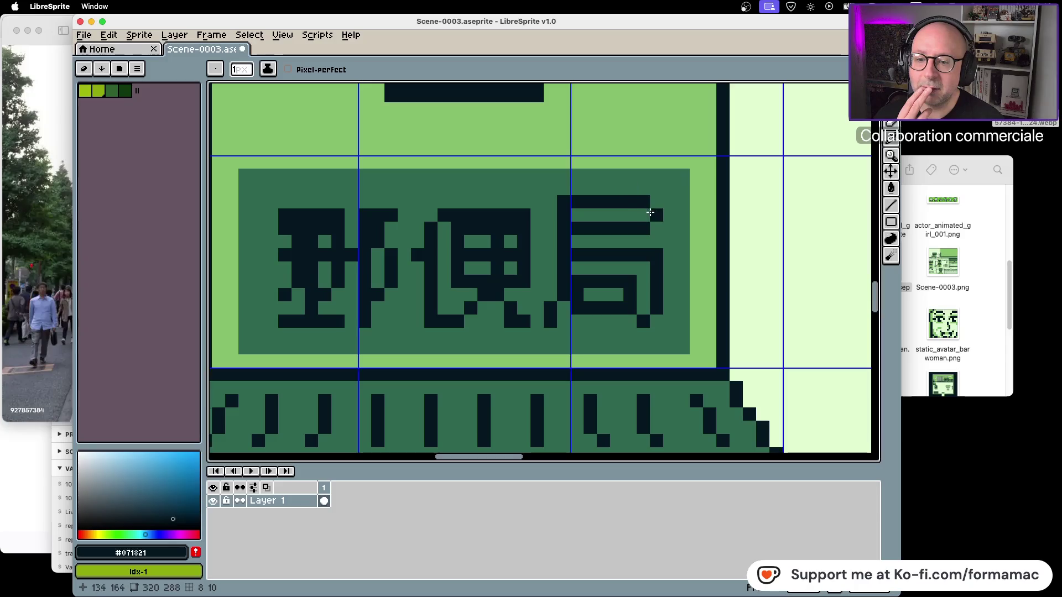
mouse_move(409, 27)
mouse_down()
mouse_move(817, 34)
mouse_move(545, 32)
mouse_up()
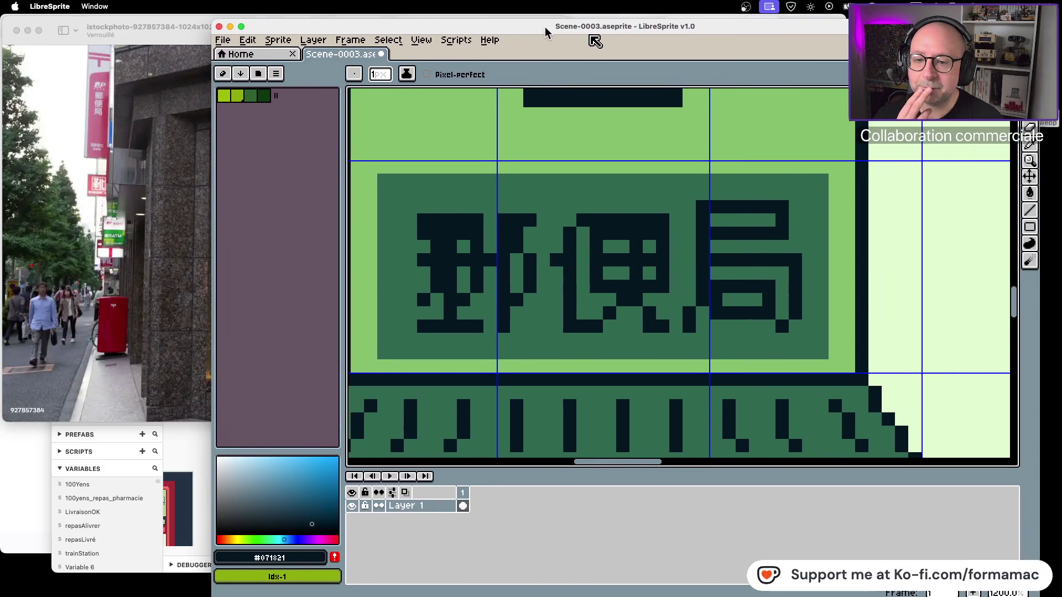
drag(580, 207, 663, 208)
Sample the sign's dark green and repaint the row beneath 便's top bar green
key(i)
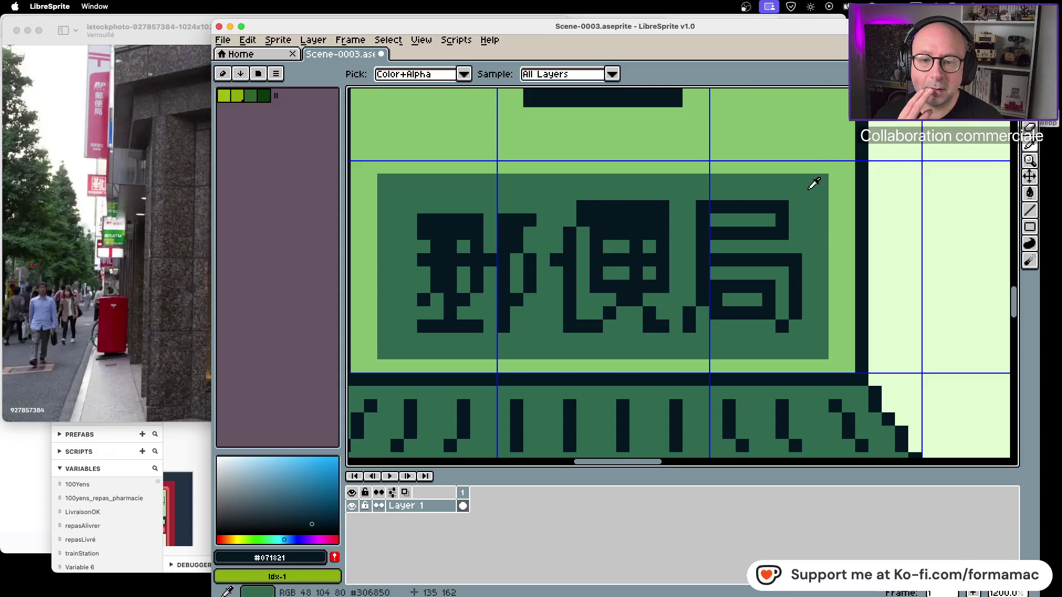
click(814, 184)
click(1030, 144)
mouse_move(574, 224)
mouse_down()
mouse_move(663, 220)
mouse_move(654, 219)
mouse_up()
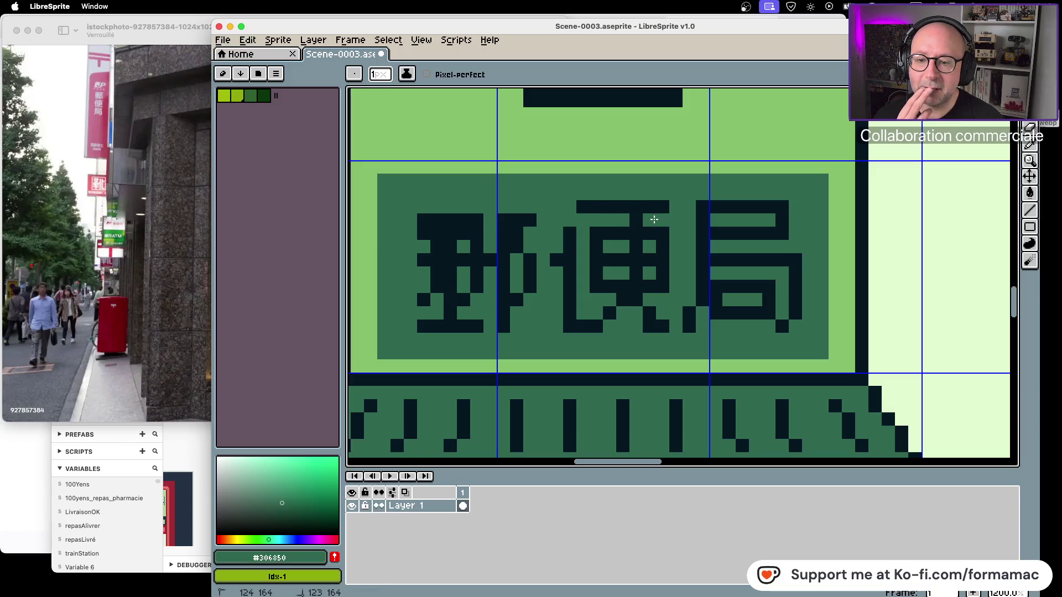
Compare the sign with the reference photo, then sample the dark outline colour #071821
mouse_move(472, 34)
mouse_down()
mouse_move(802, 32)
mouse_move(553, 47)
mouse_up()
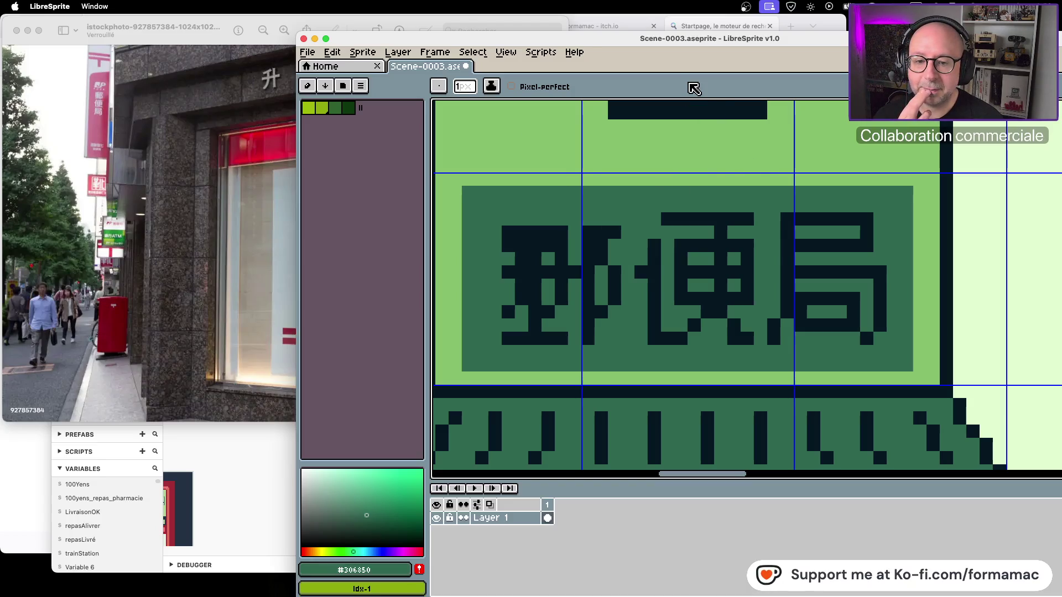
drag(787, 39, 636, 38)
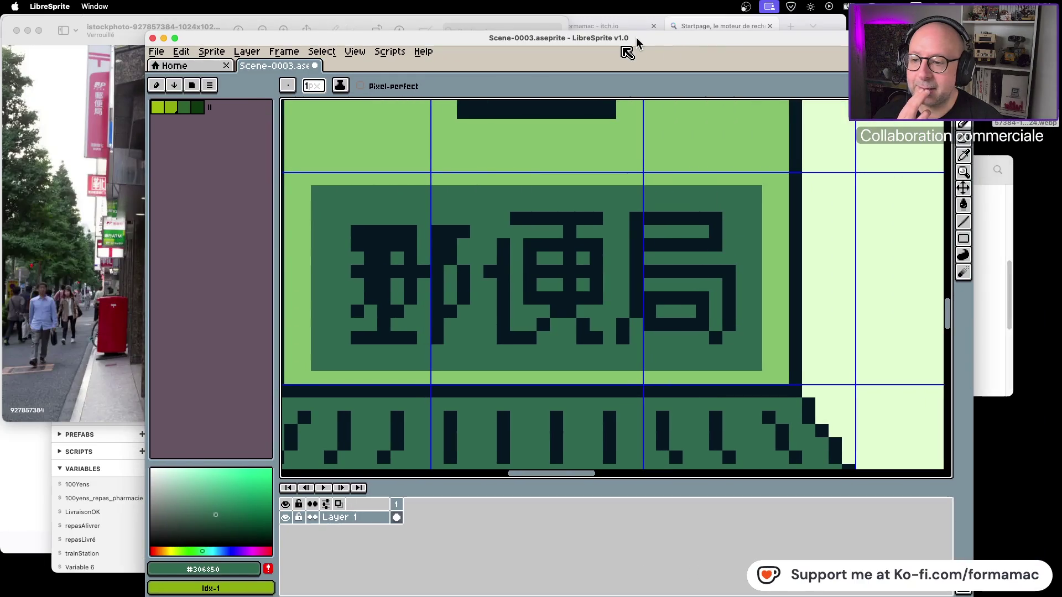
drag(636, 38, 948, 36)
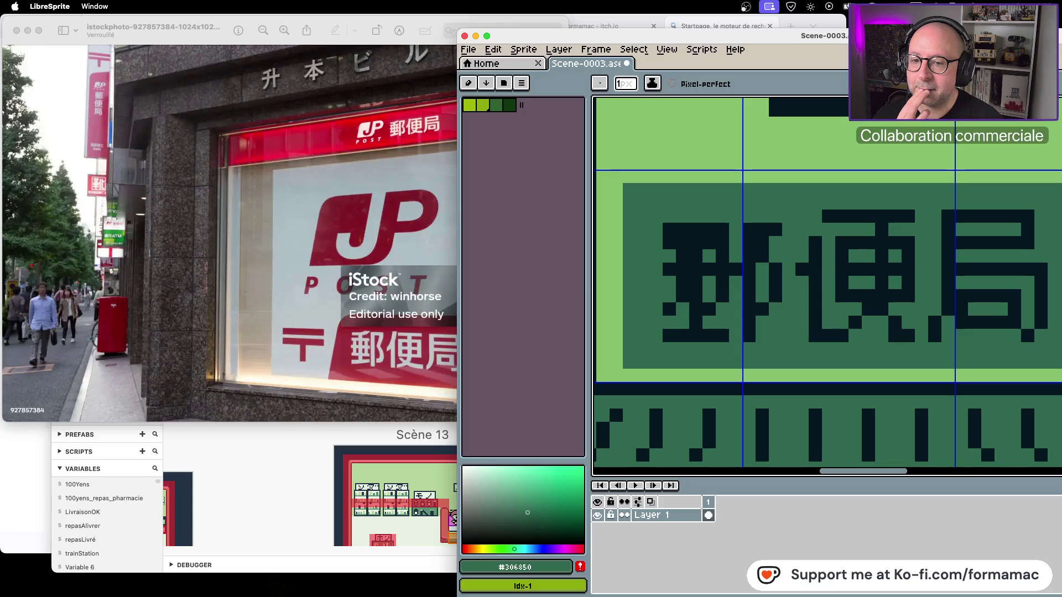
mouse_move(949, 42)
mouse_down()
mouse_move(594, 48)
mouse_move(651, 47)
mouse_up()
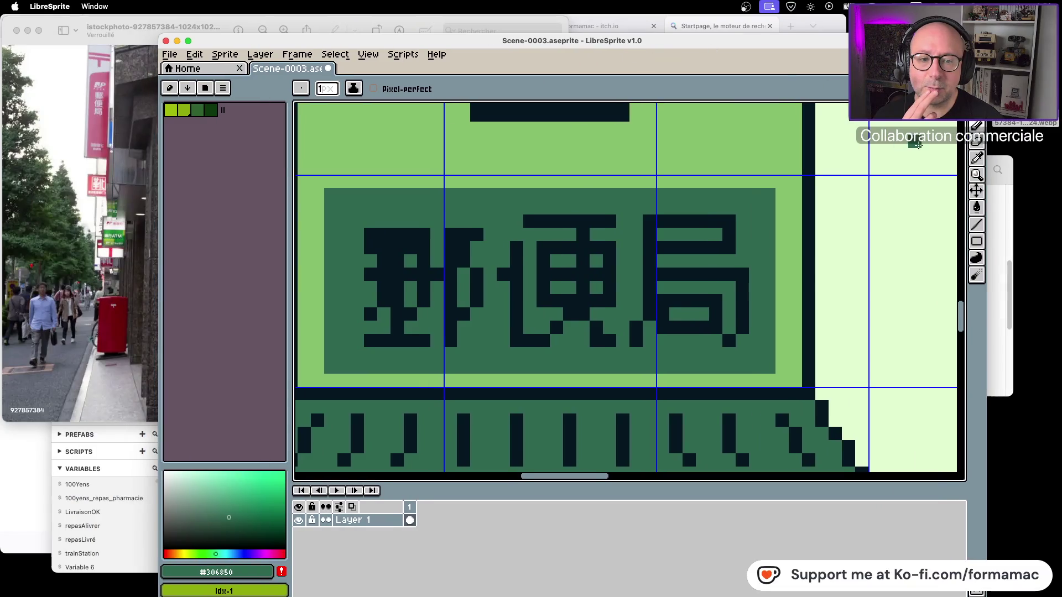
click(976, 159)
click(421, 231)
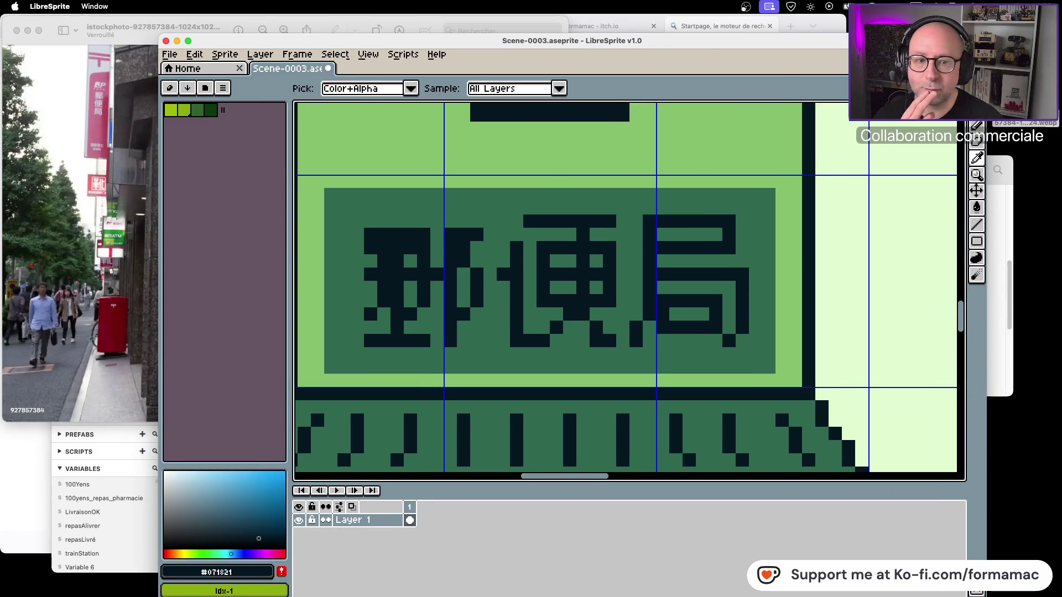
Draw a dark row across the top of 郵 and paint one of its pixels dark green #306850
click(977, 127)
drag(367, 221, 426, 223)
click(976, 159)
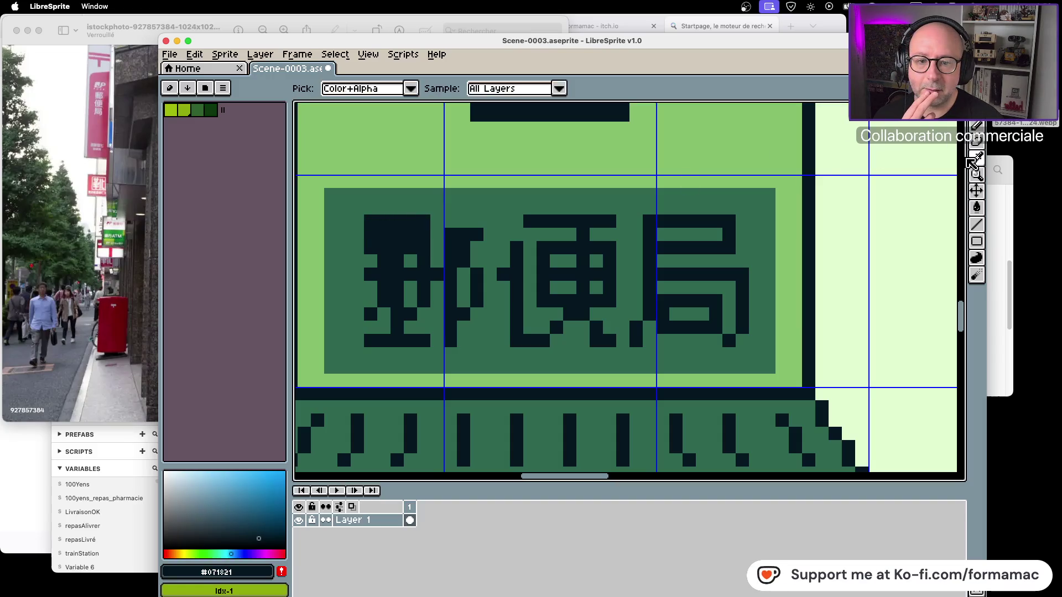
click(760, 198)
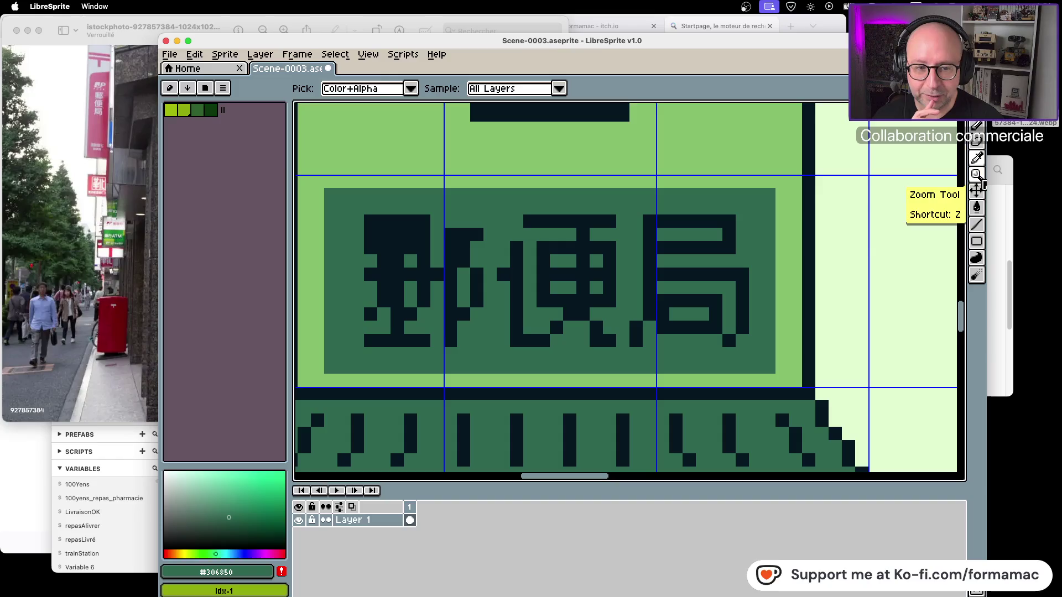
click(976, 126)
click(423, 228)
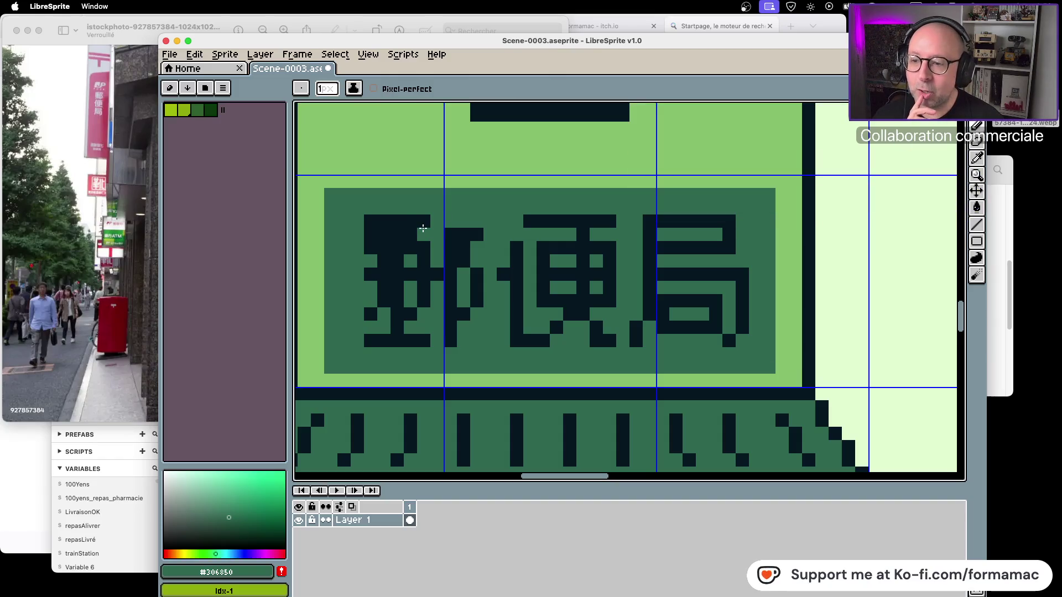
drag(379, 40, 680, 21)
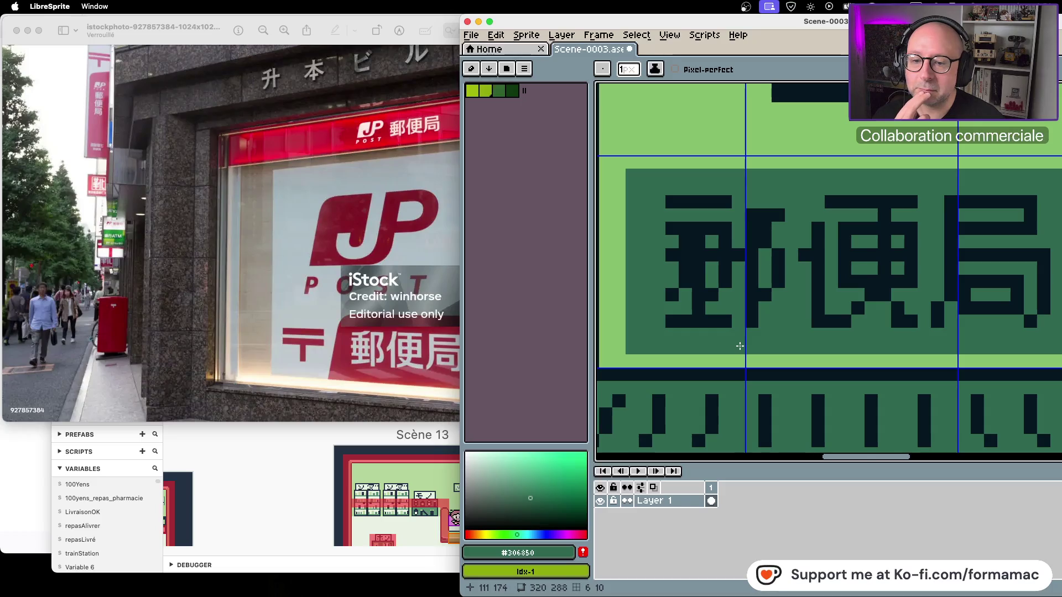
Sample #071821 and add a dark vertical stroke and three dark pixels to 郵's left part
mouse_move(740, 345)
mouse_down()
mouse_move(623, 344)
mouse_move(714, 319)
mouse_move(753, 327)
mouse_up()
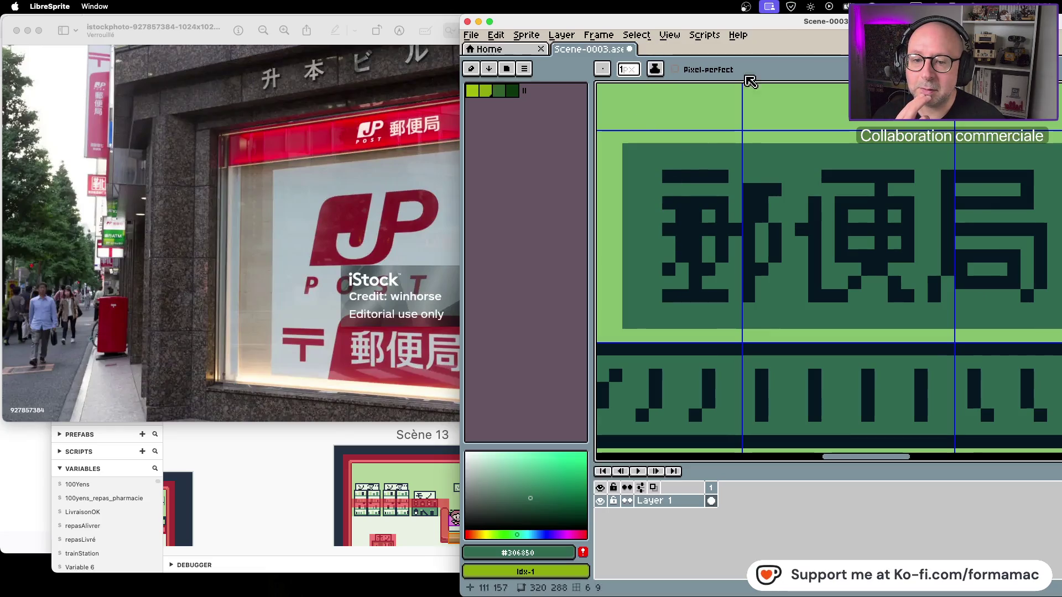
drag(792, 25, 465, 31)
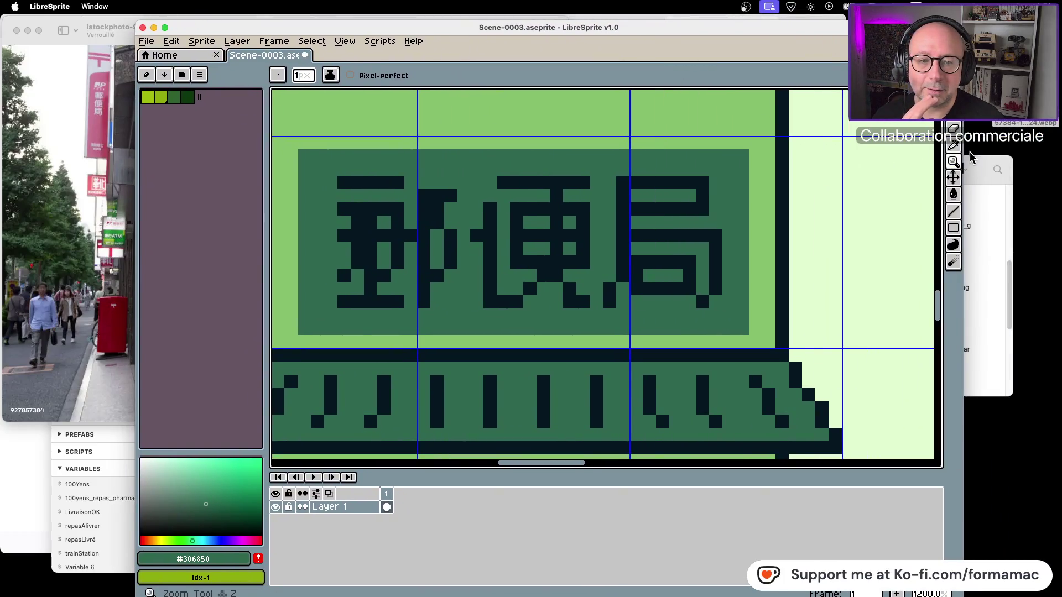
click(953, 145)
click(704, 207)
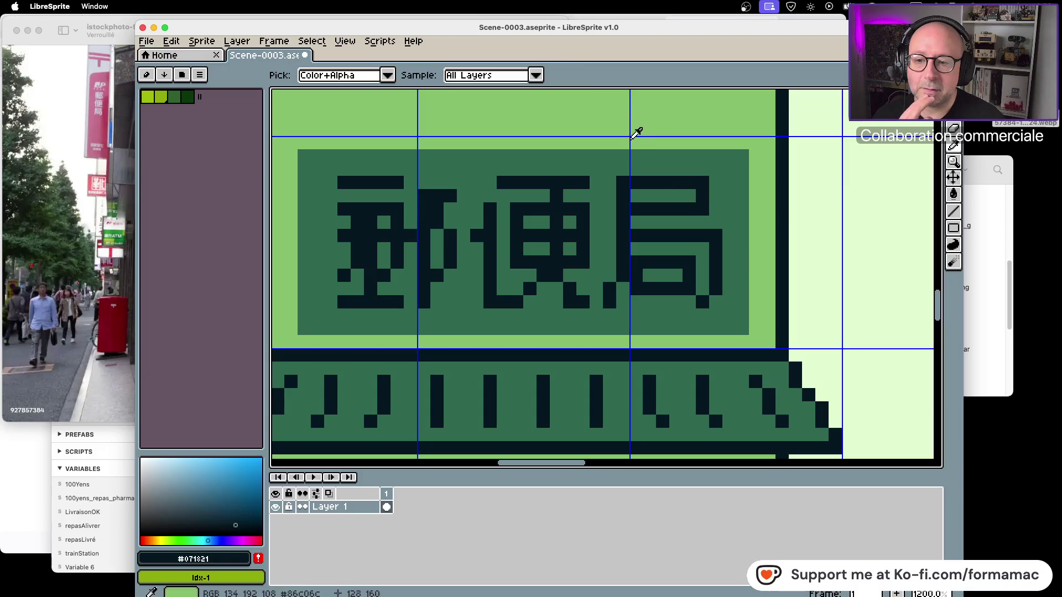
mouse_move(465, 32)
mouse_down()
mouse_move(630, 32)
mouse_move(378, 34)
mouse_move(728, 41)
mouse_up()
click(866, 145)
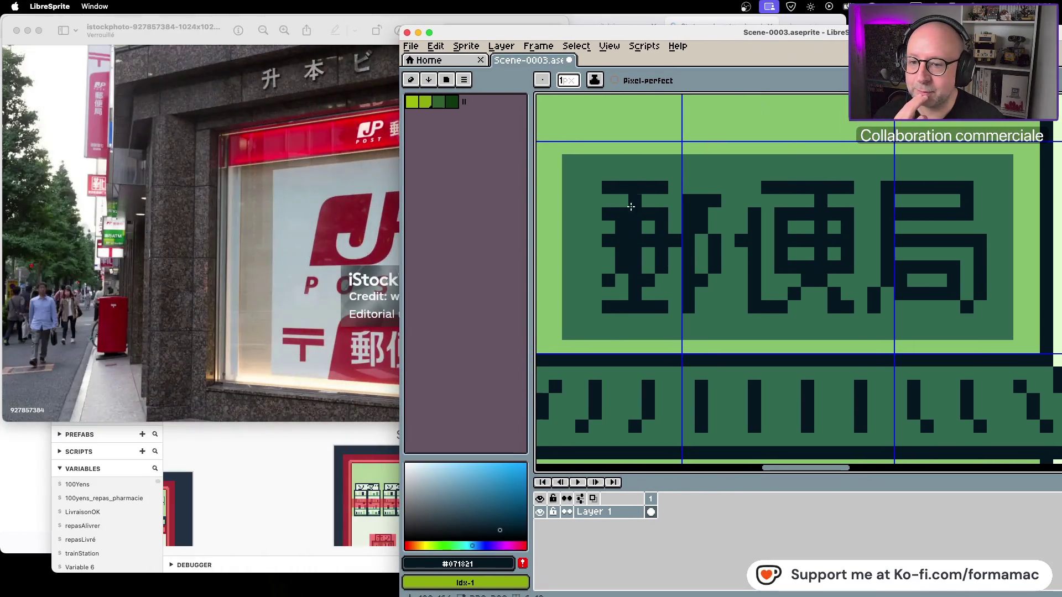
drag(589, 214, 594, 265)
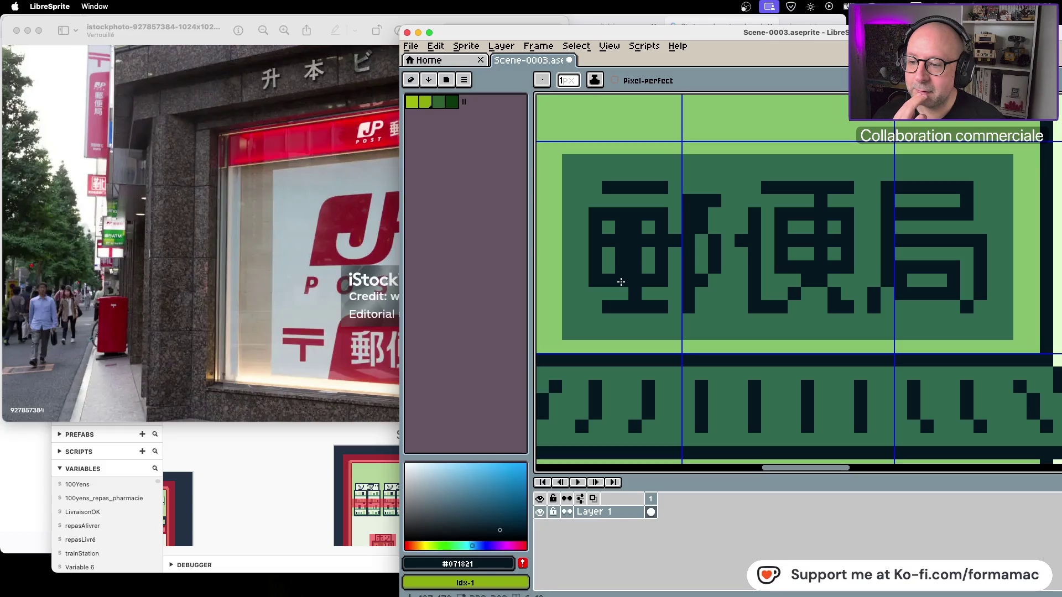
drag(690, 186, 709, 186)
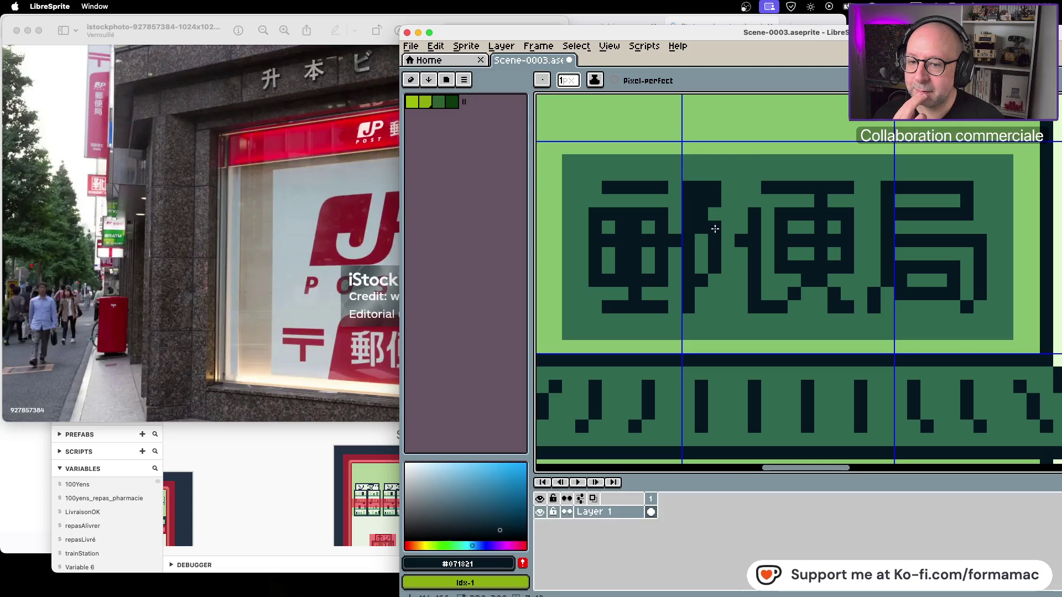
drag(949, 32, 742, 38)
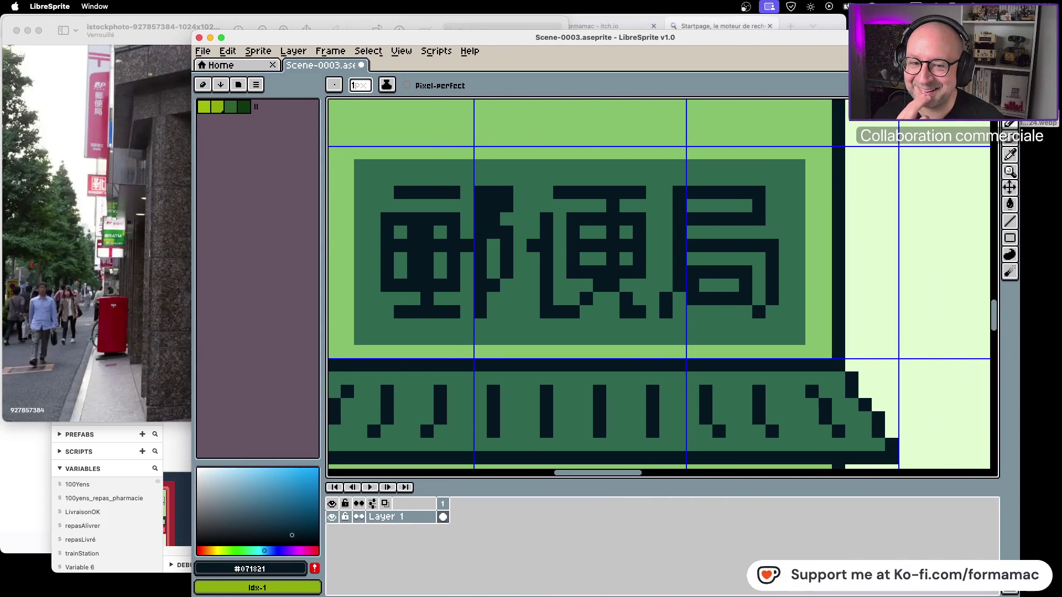
Try a dark green gap in 便's top bar, undo it, and recheck the photo
click(788, 204)
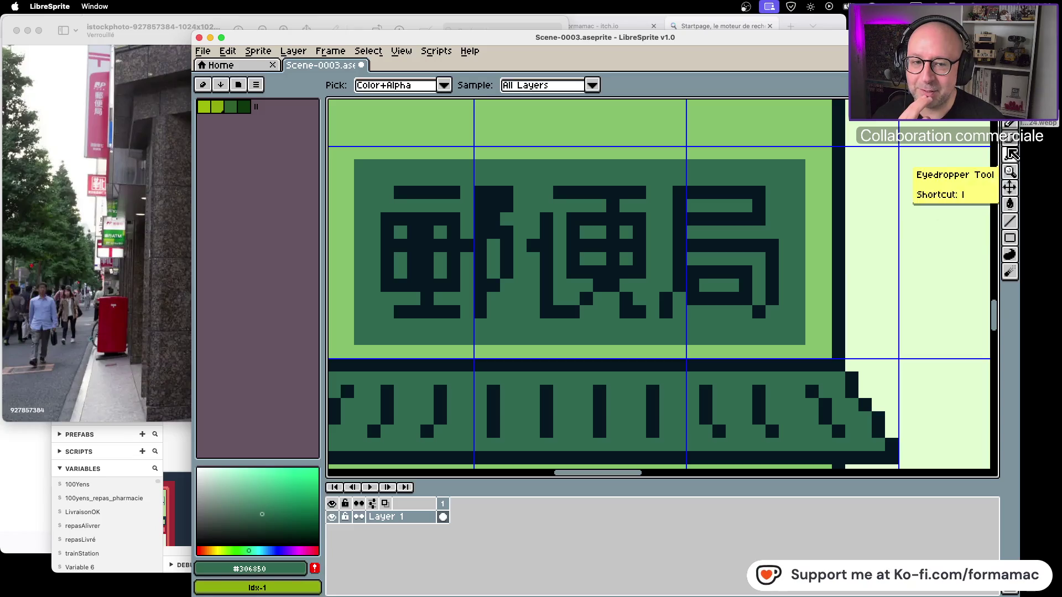
click(1012, 126)
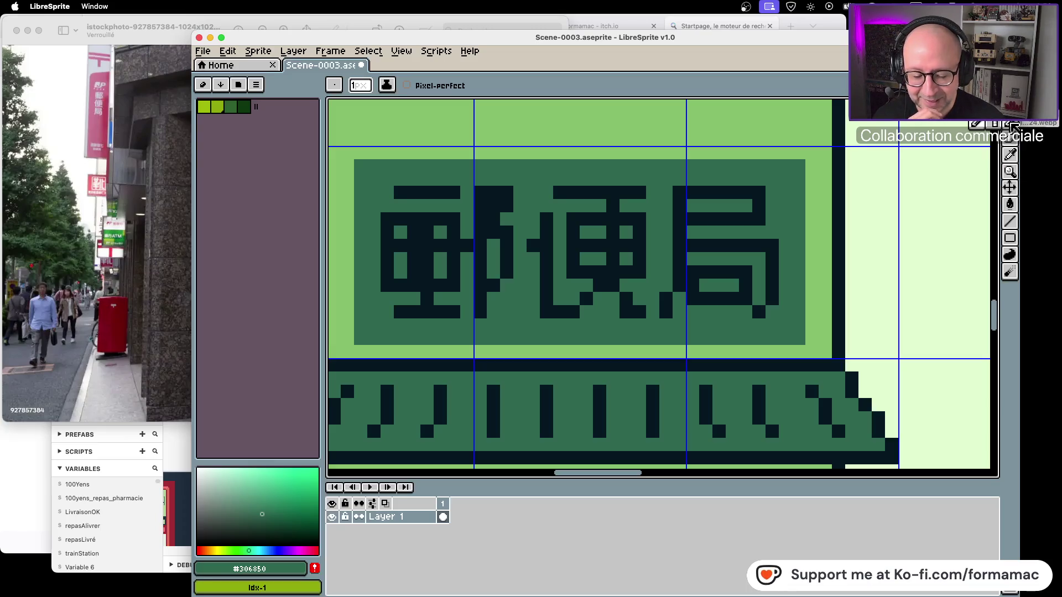
click(607, 198)
key(super+z)
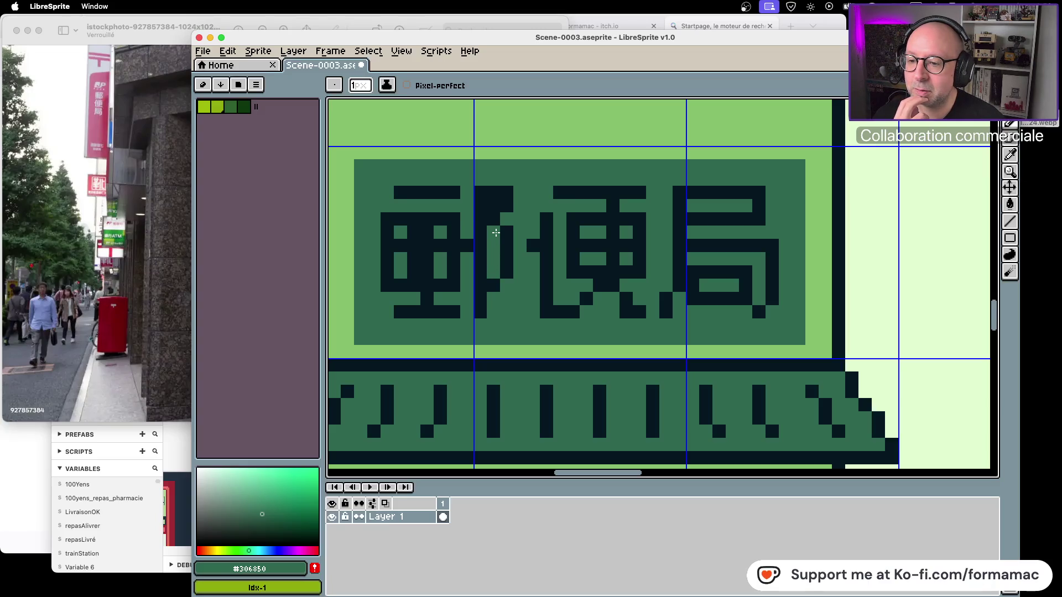
mouse_move(431, 37)
mouse_down()
mouse_move(779, 46)
mouse_move(744, 47)
mouse_up()
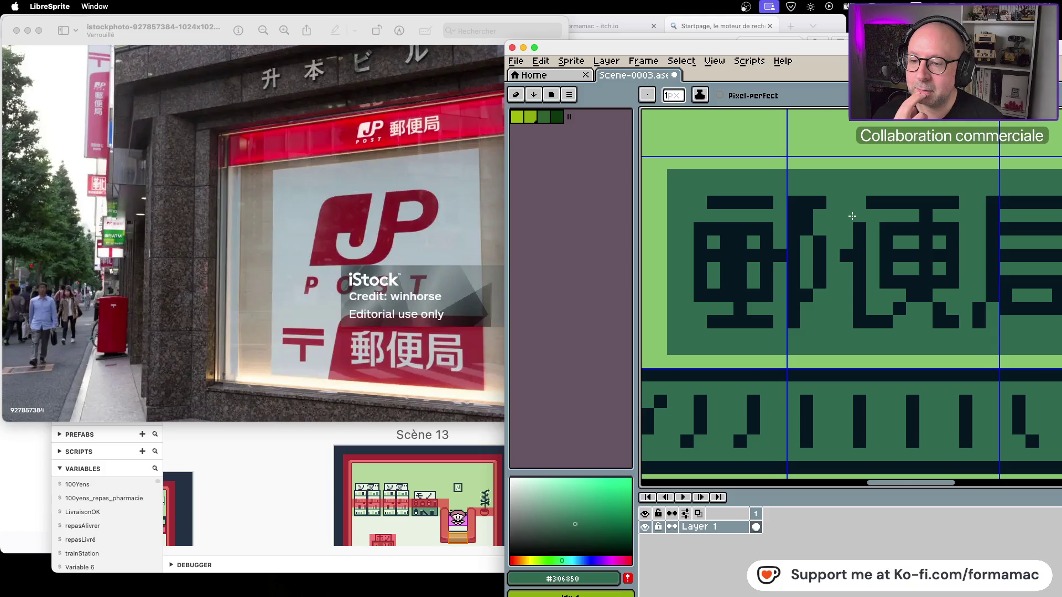
drag(799, 50, 495, 44)
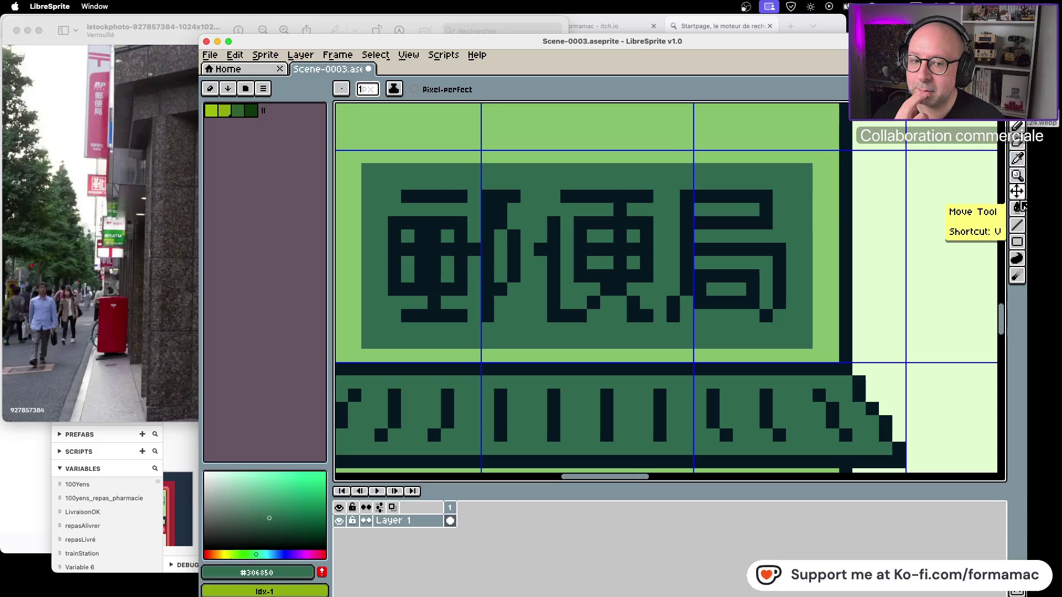
Sample #071821 and add dark pixels to the first kanji's right part, matching the photo
click(1017, 159)
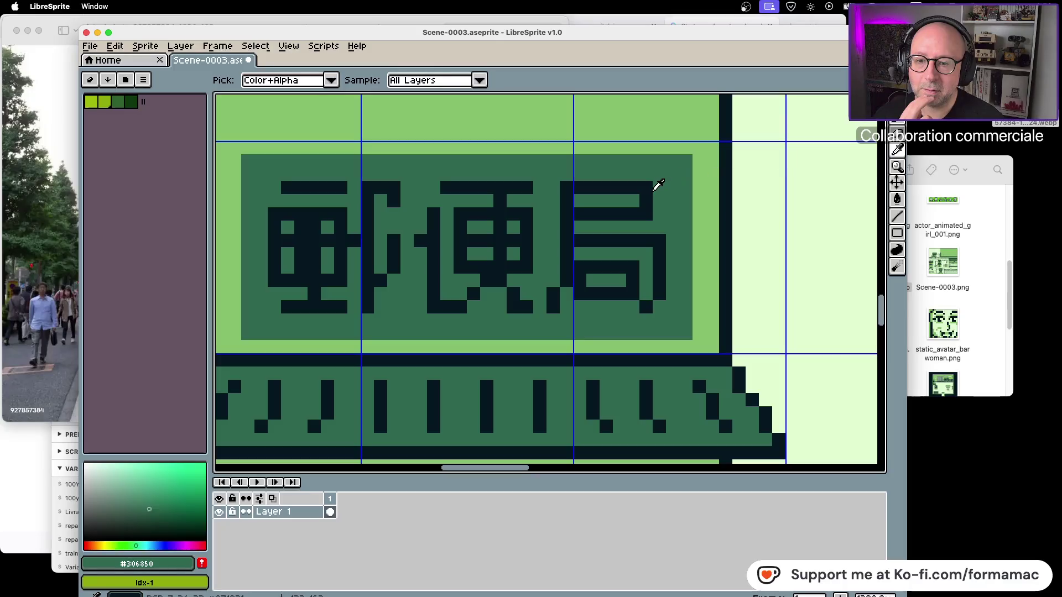
click(648, 190)
key(b)
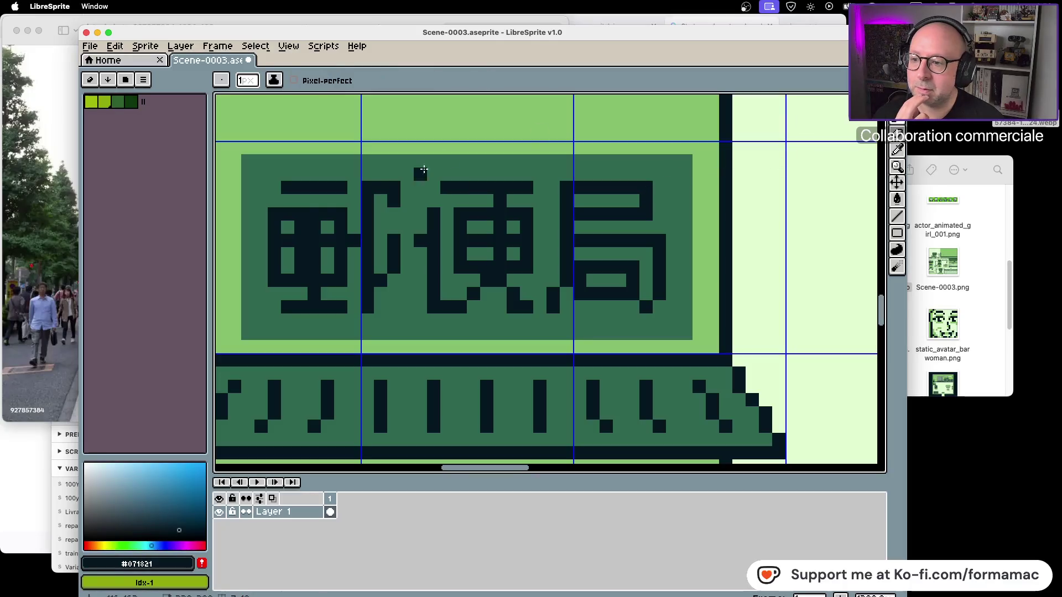
drag(393, 214, 393, 228)
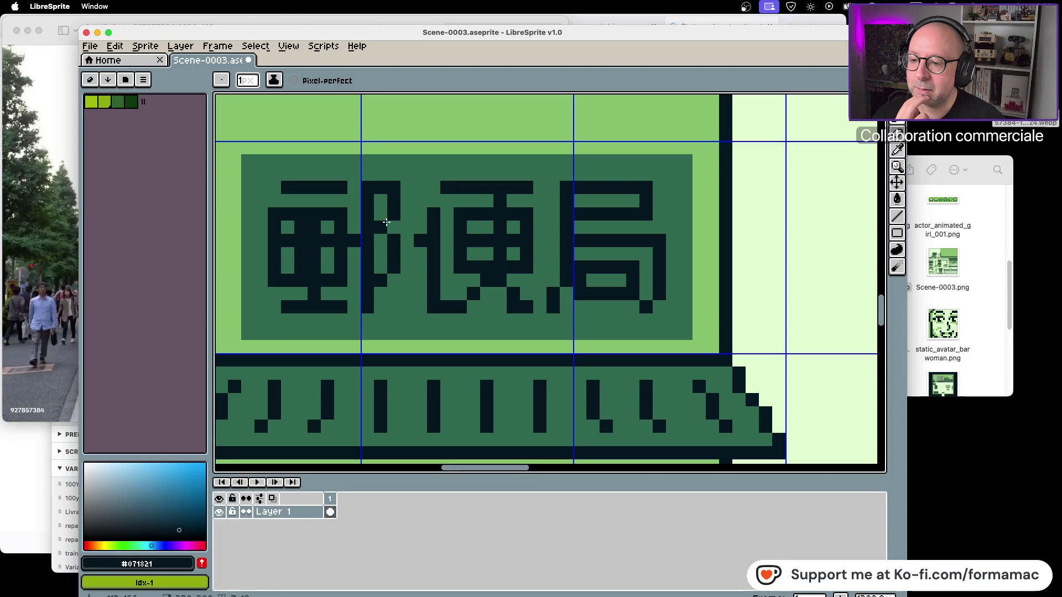
drag(412, 31, 818, 35)
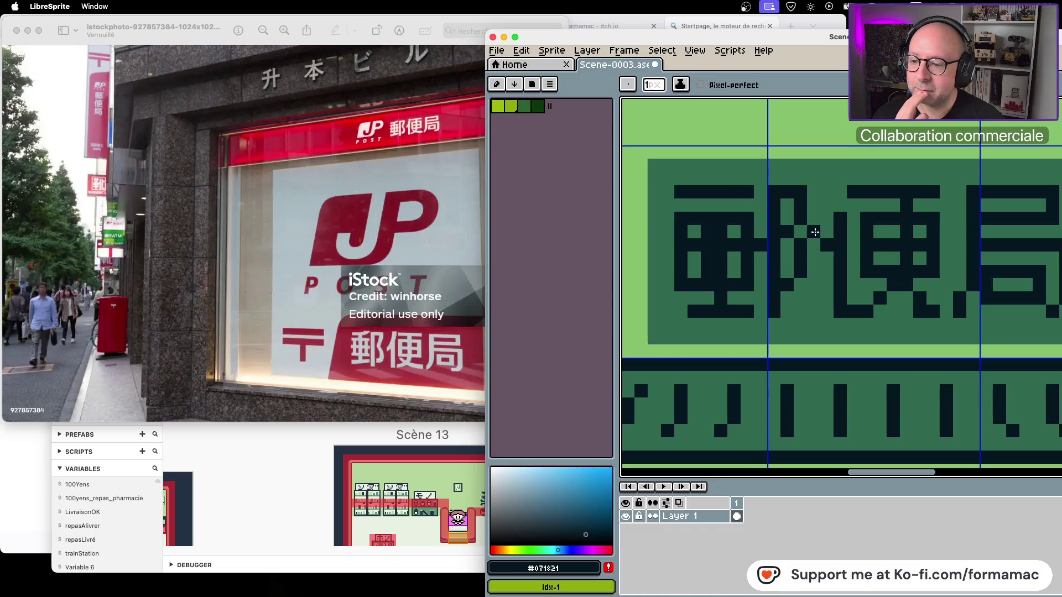
click(681, 311)
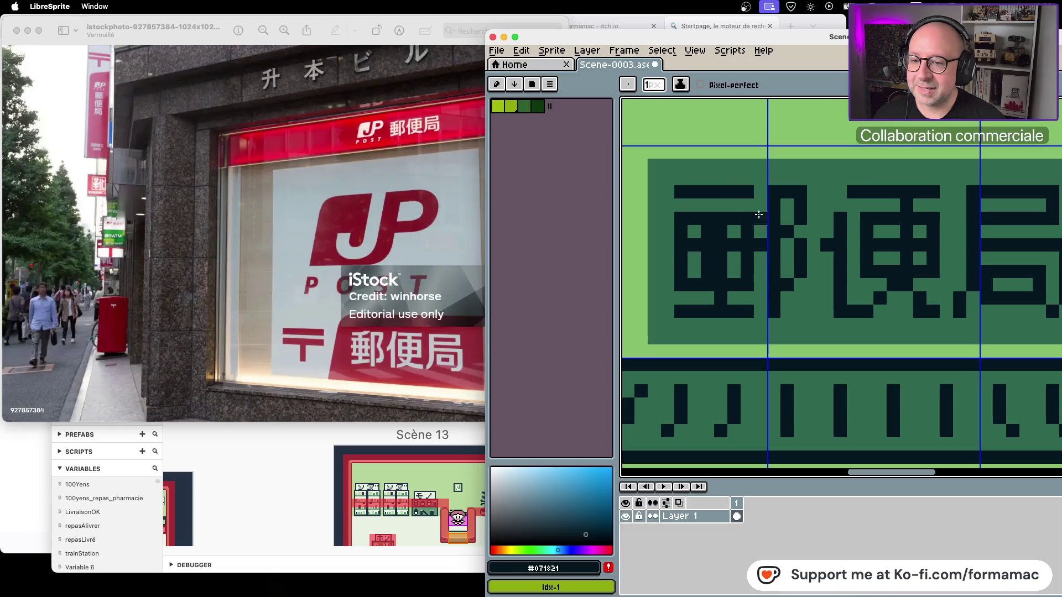
mouse_move(893, 38)
mouse_down()
mouse_move(576, 43)
mouse_move(550, 32)
mouse_up()
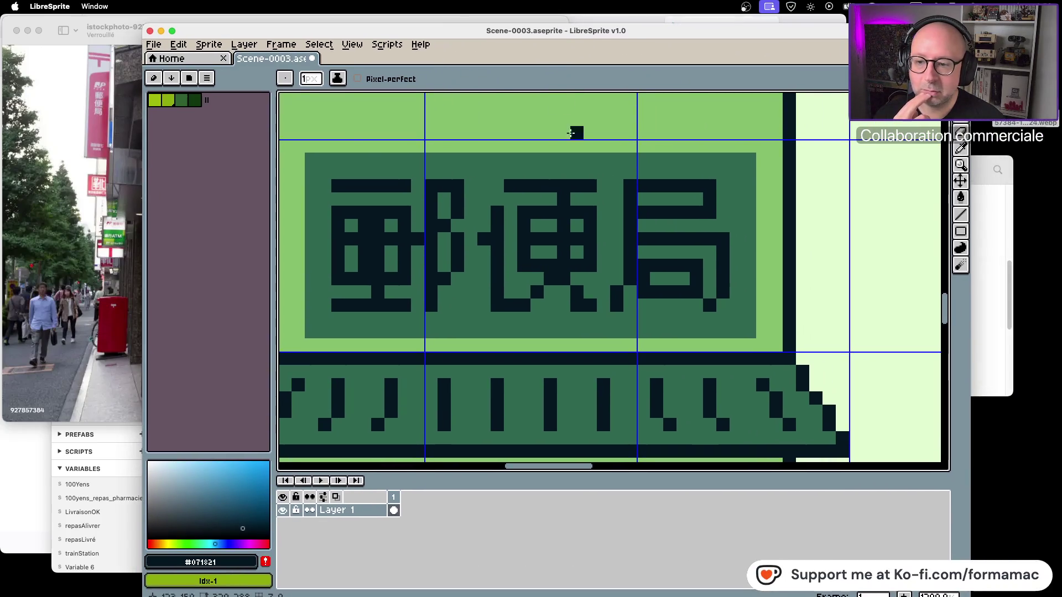
Zoom out to view the whole town scene, then switch apps until GB Studio is in front
scroll(507, 248, down, 3)
scroll(507, 248, down, 2)
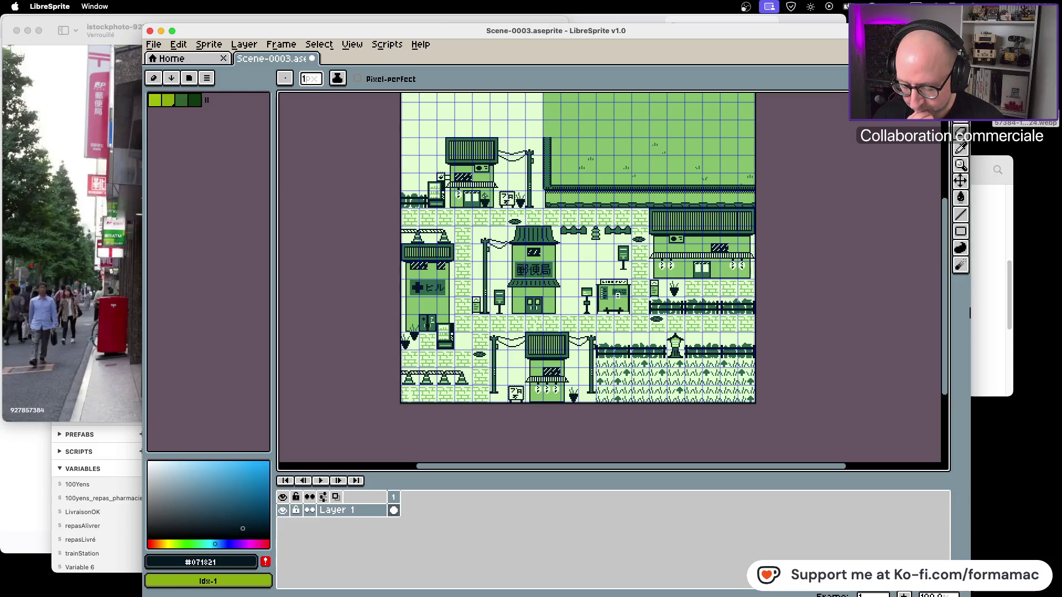
key(super+Tab)
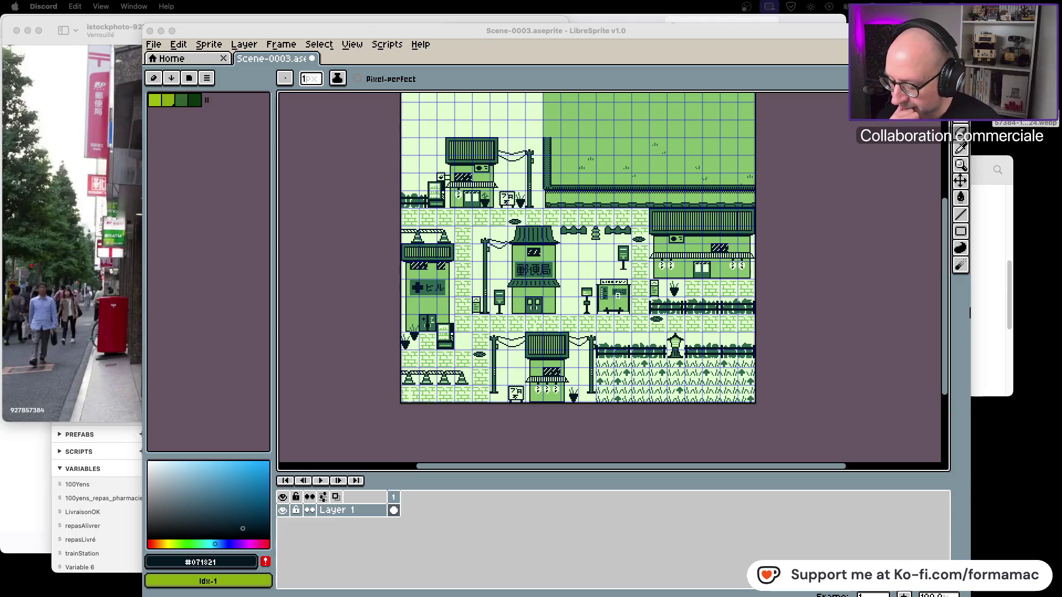
key(super+Tab)
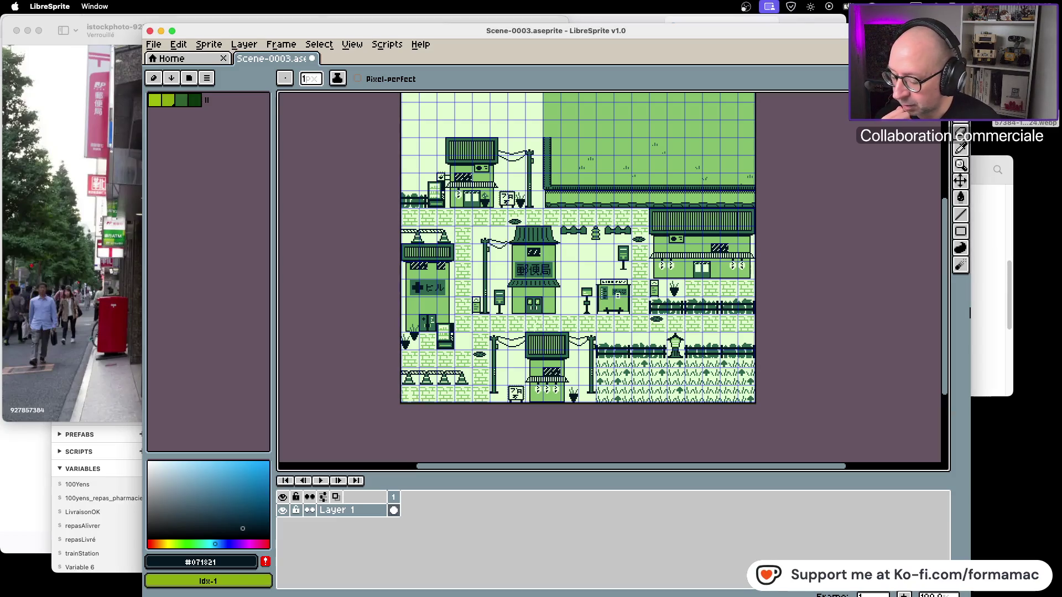
key(super+shift+4)
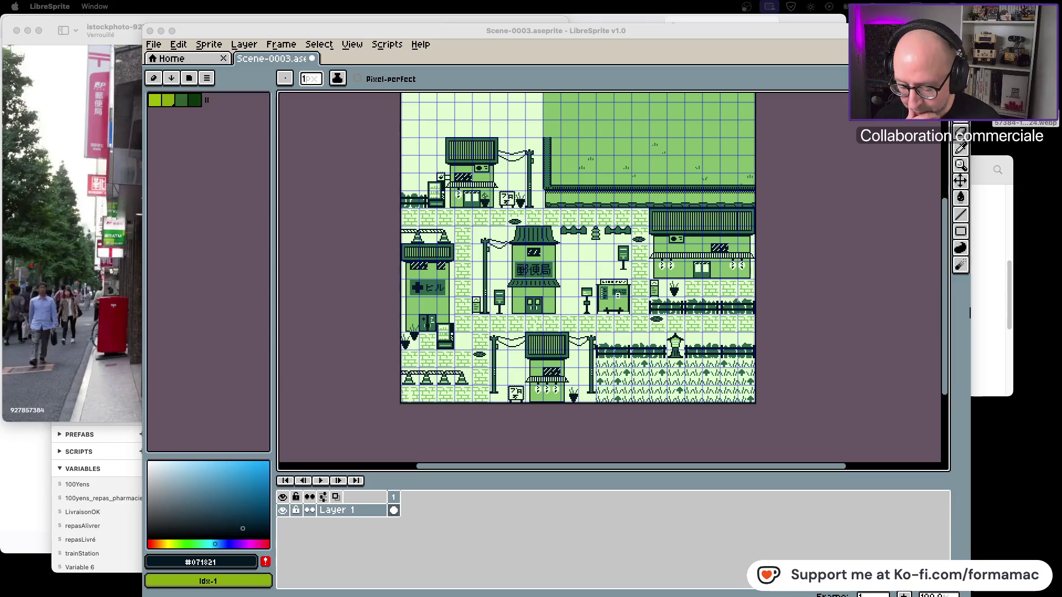
key(super+Tab)
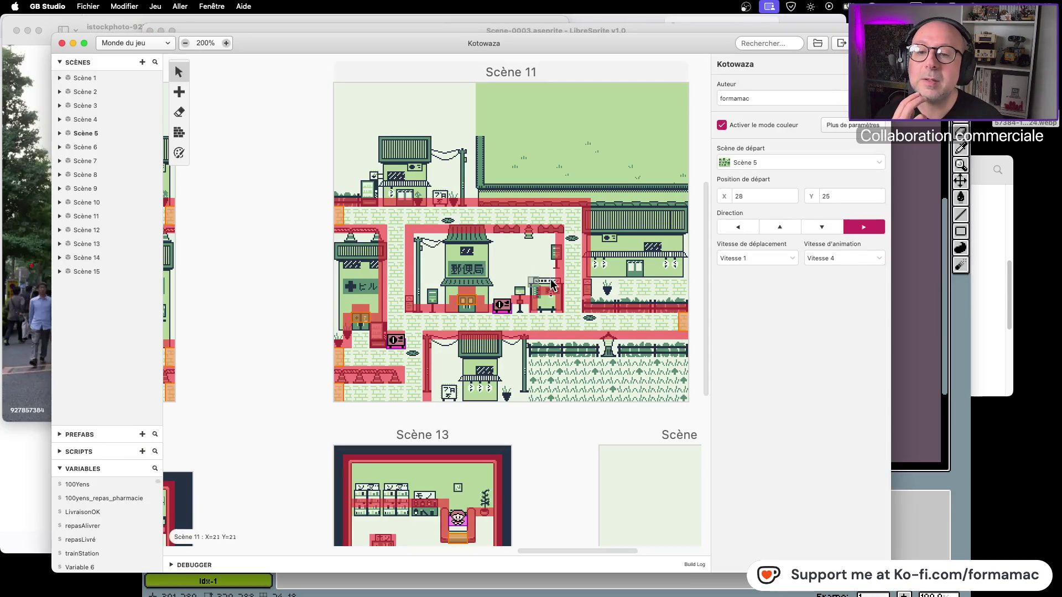
Select Scène 11 in the world view to show its Scene-0003 background and settings
scroll(332, 257, right, 3)
click(529, 108)
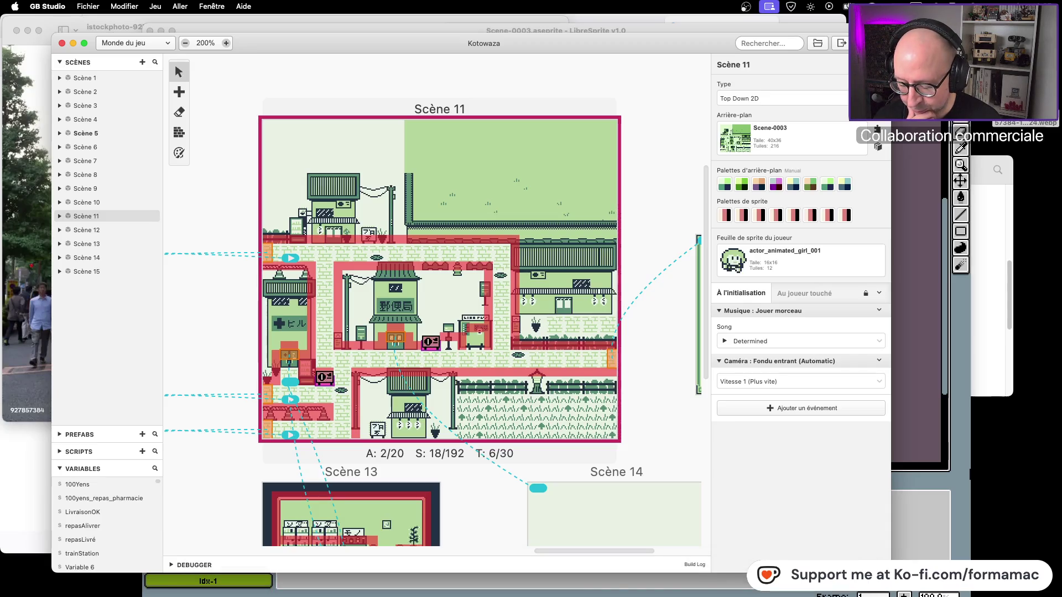
Switch to Discord and back to GB Studio, then move the GB Studio window aside
key(super+Tab)
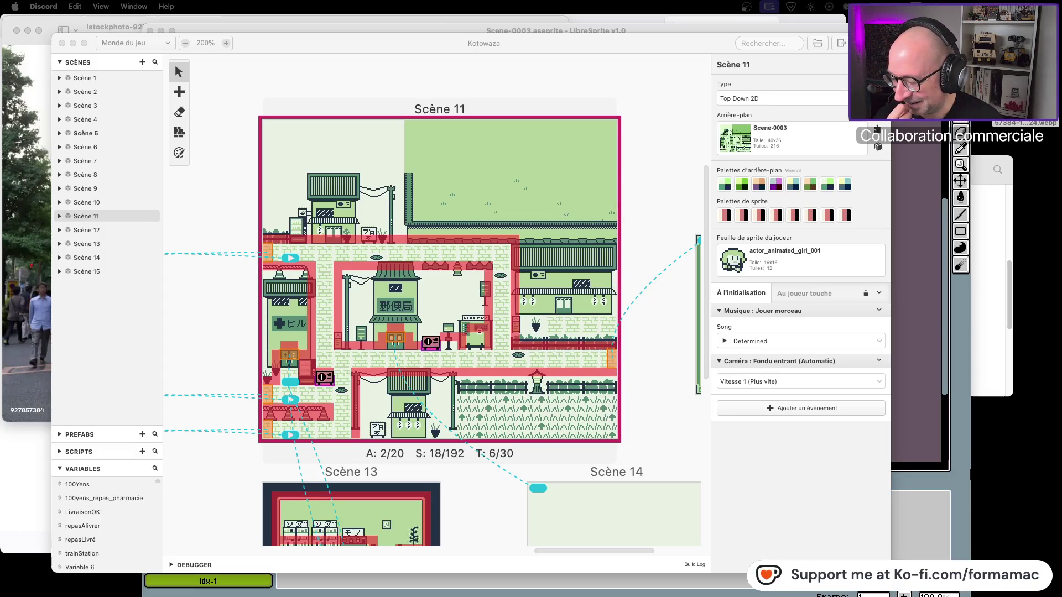
key(super+Tab)
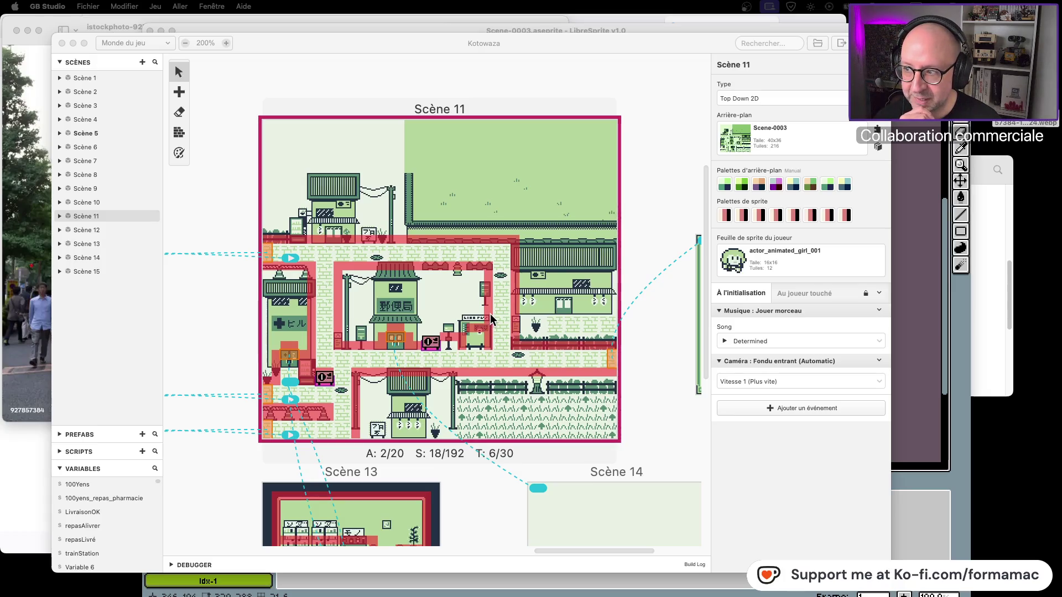
mouse_move(536, 45)
mouse_down()
mouse_move(525, 23)
mouse_move(503, 34)
mouse_up()
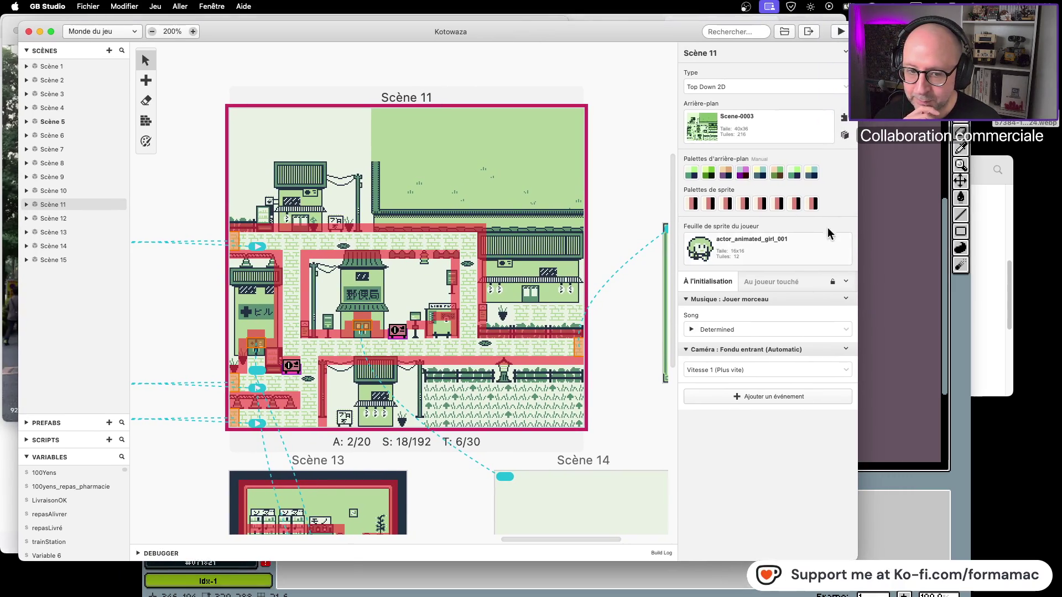
Load the gameboy-color-type1 preset palette into Scene-0003, then undo the palette change
click(885, 266)
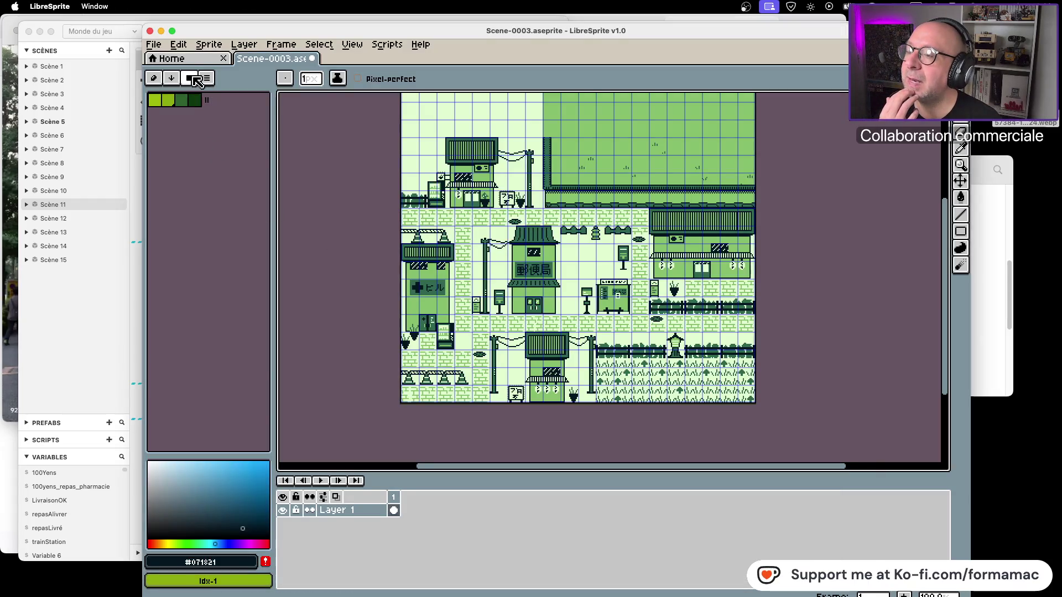
click(189, 77)
scroll(321, 207, down, 10)
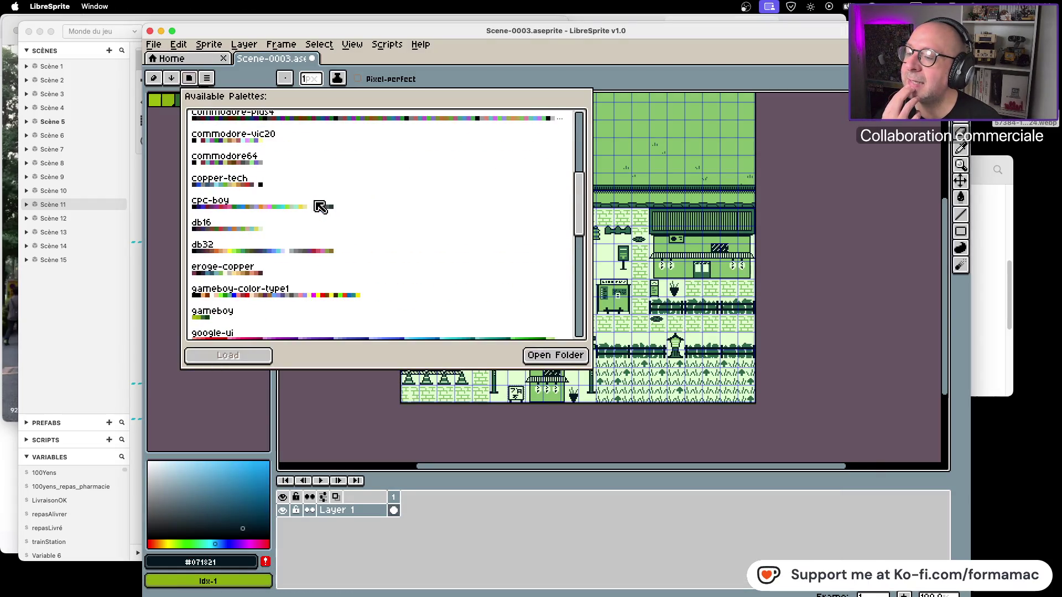
scroll(320, 206, down, 1)
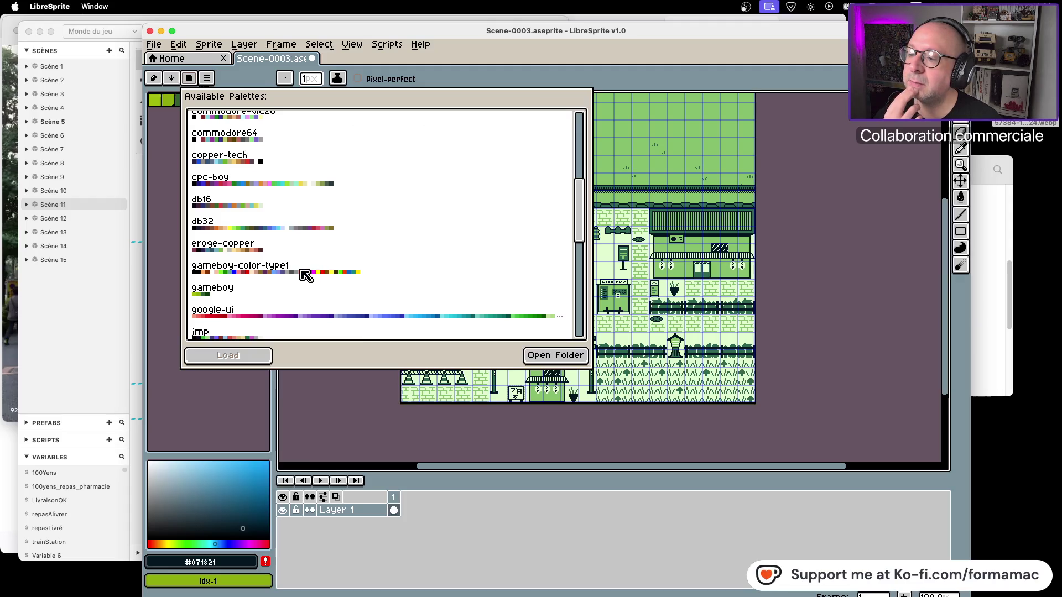
click(306, 275)
click(259, 363)
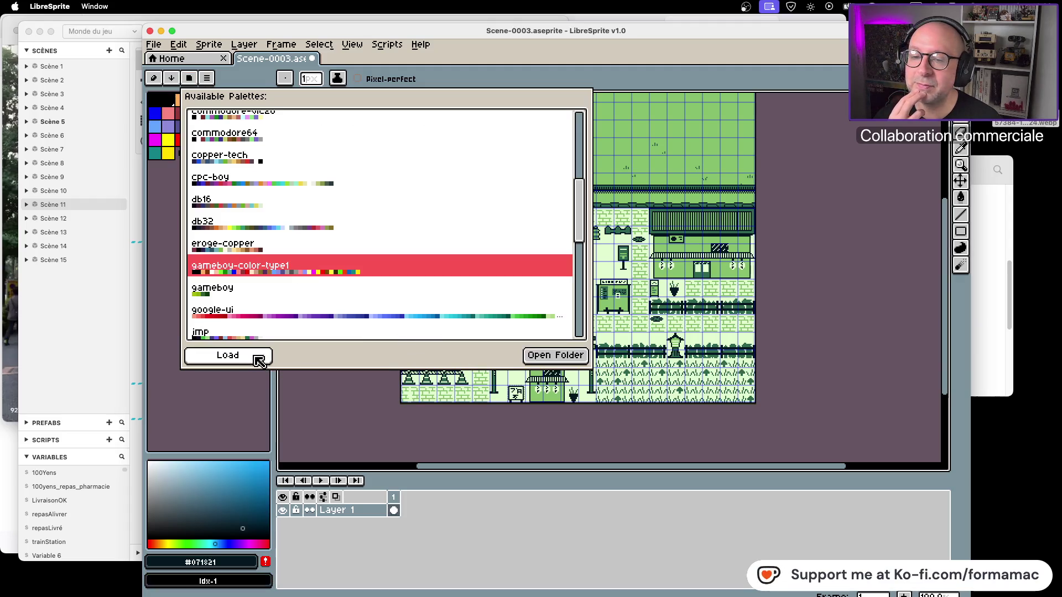
click(356, 414)
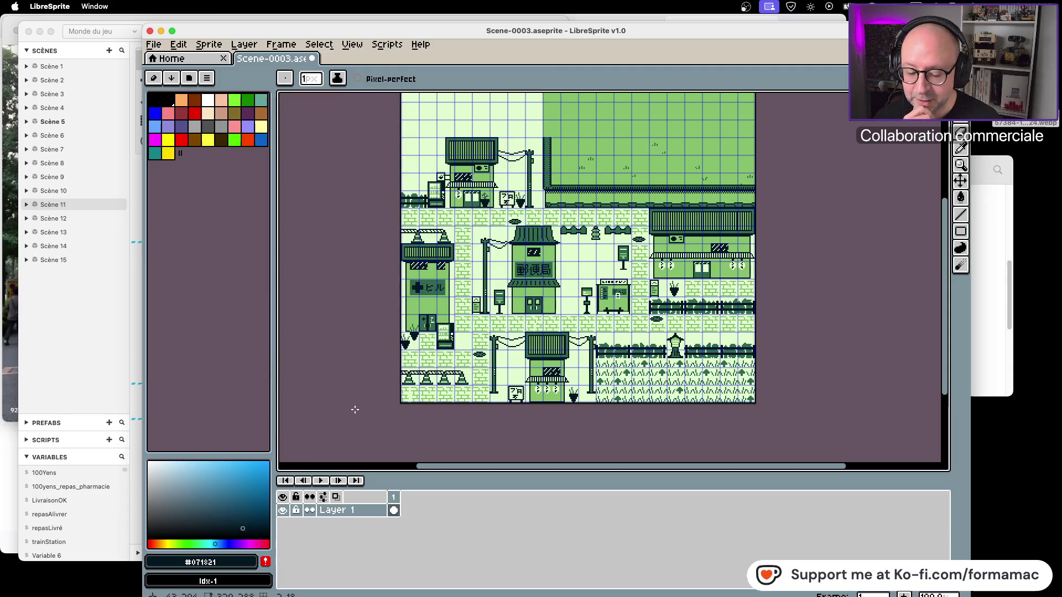
key(ctrl+z)
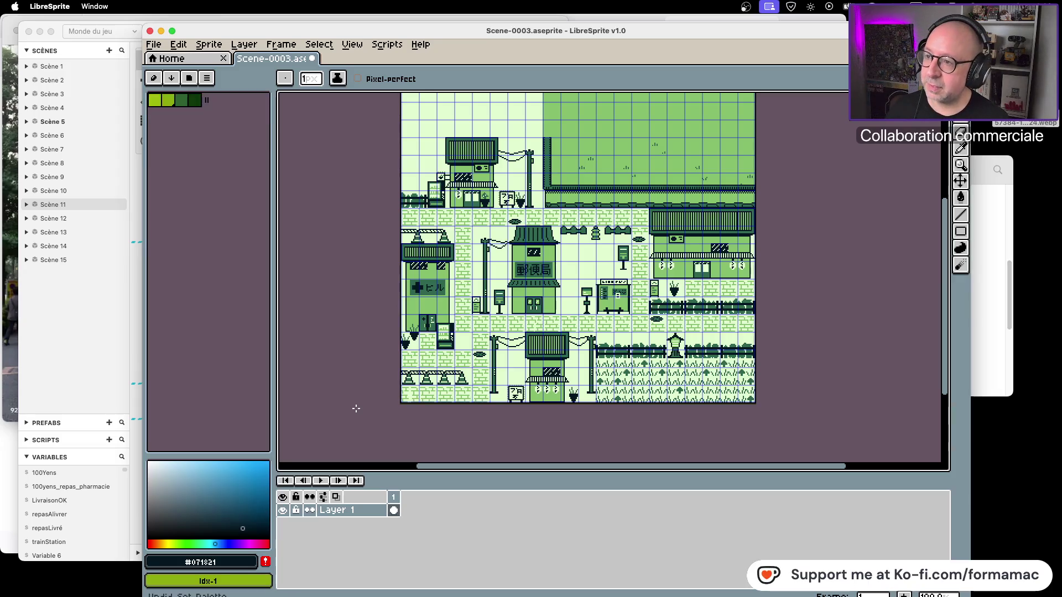
Save Scene-0003 and reopen the preset palette list
key(ctrl+s)
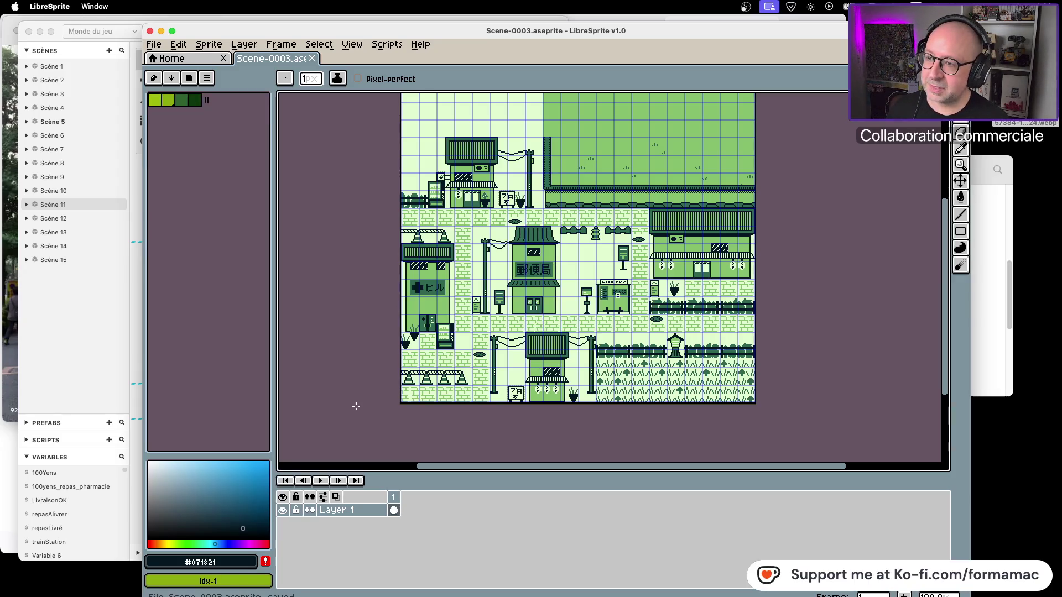
click(835, 363)
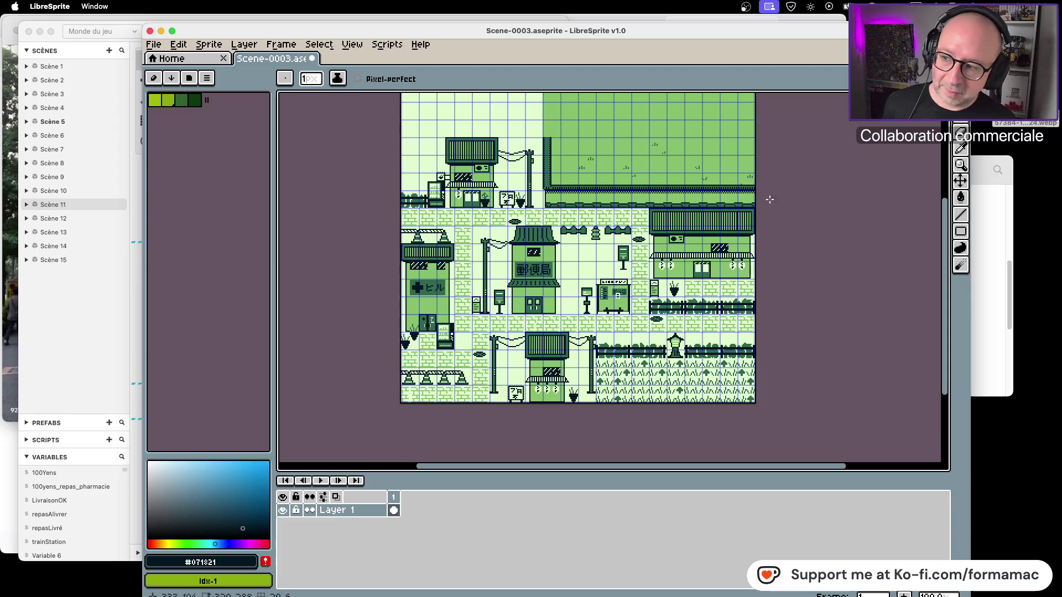
click(193, 78)
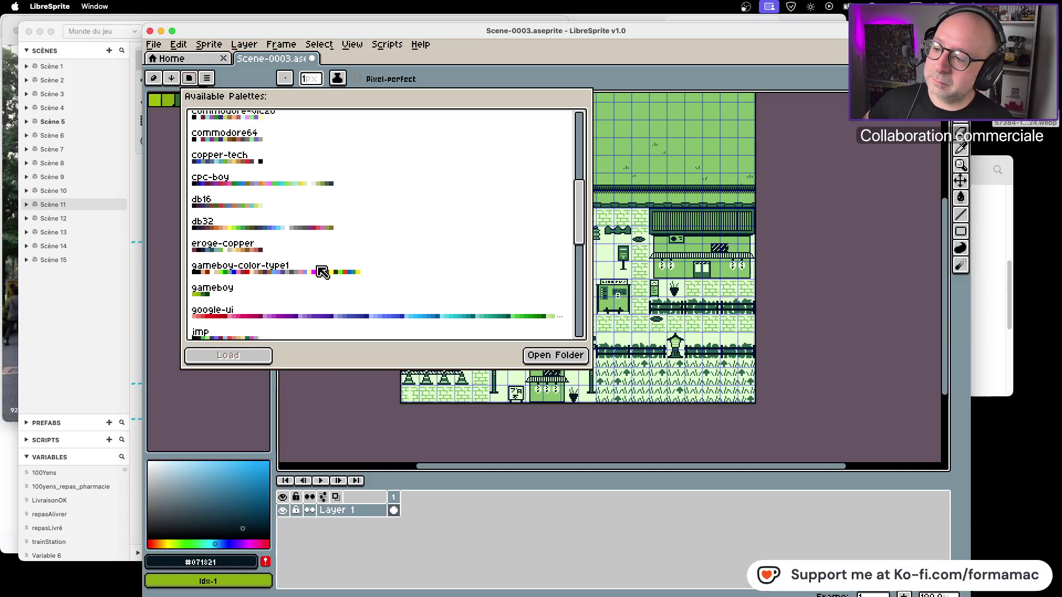
Apply the gameboy-color-type1 palette, convert to indexed colour without dithering, and begin Save As
click(326, 269)
click(259, 356)
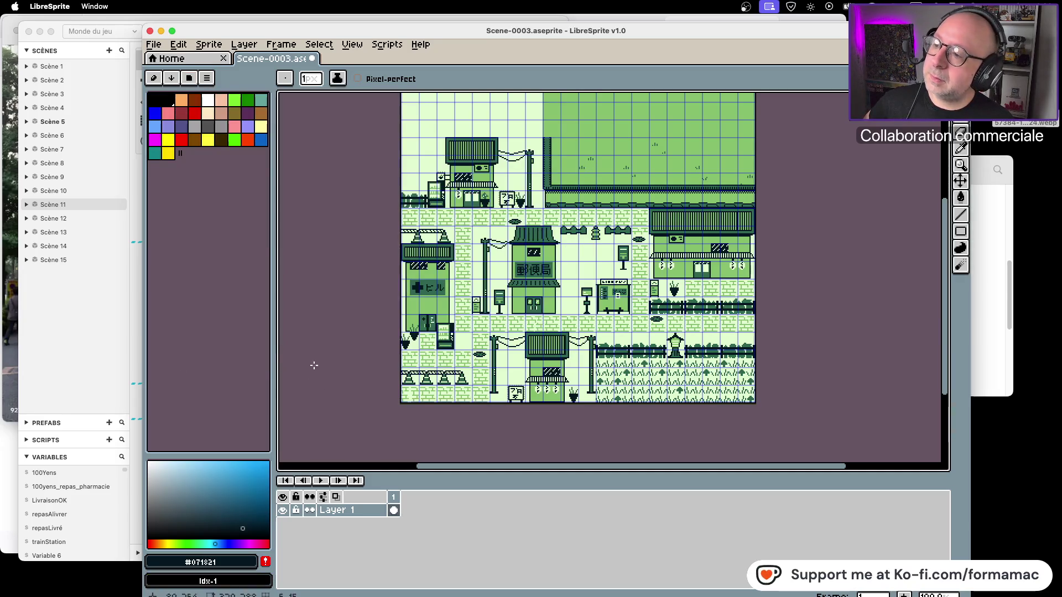
click(219, 50)
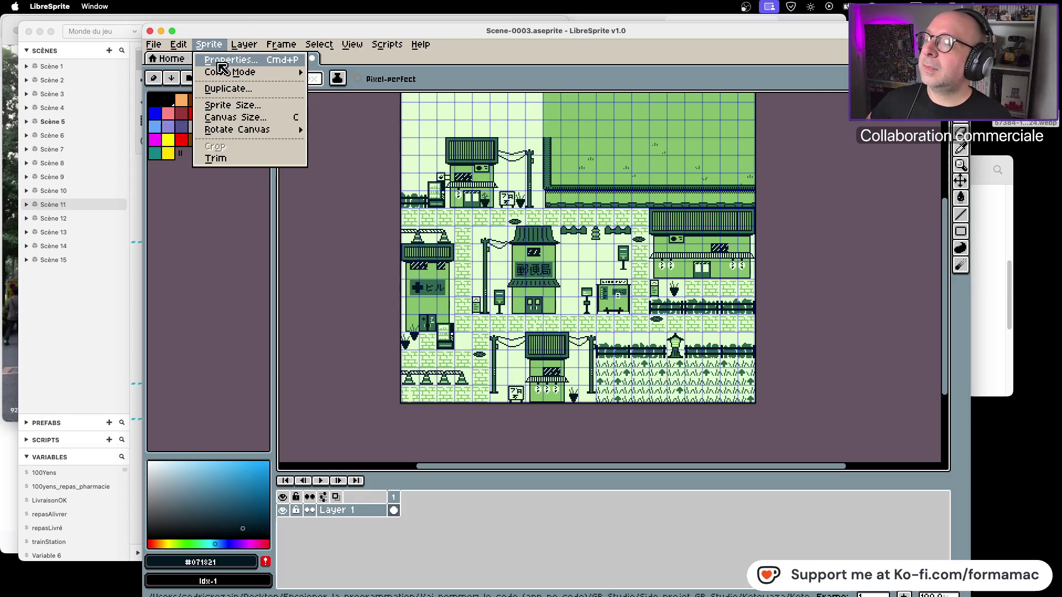
mouse_move(223, 72)
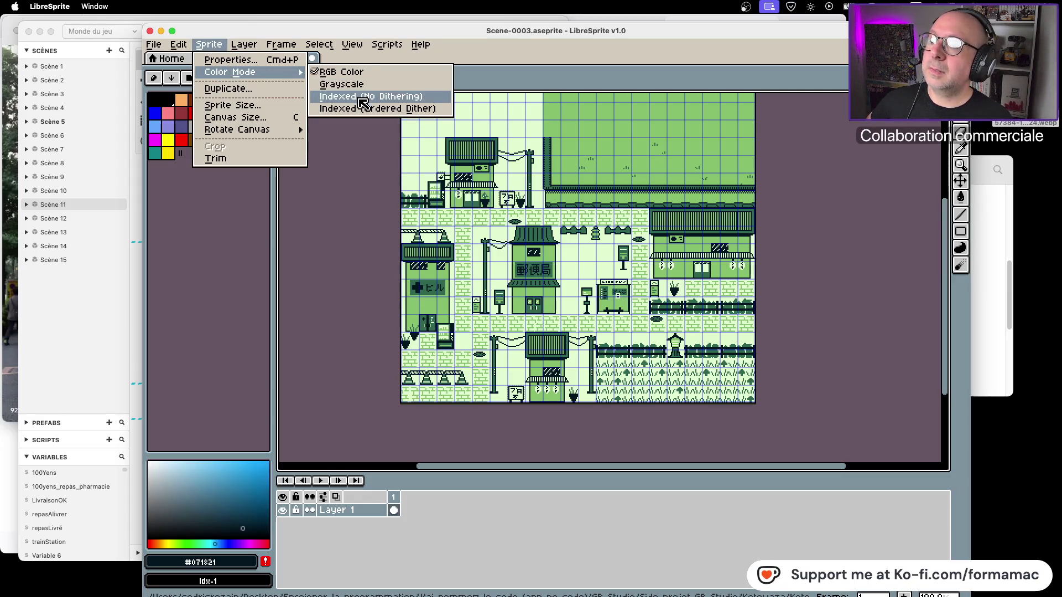
click(357, 98)
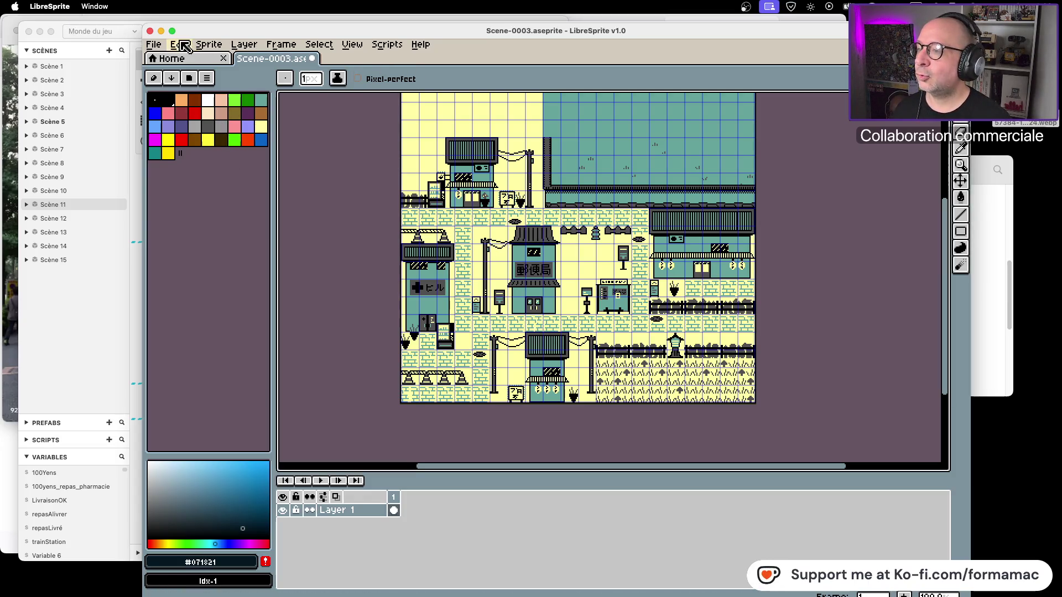
click(154, 45)
Save the recoloured sprite as Scene-0003V2.aseprite
click(195, 121)
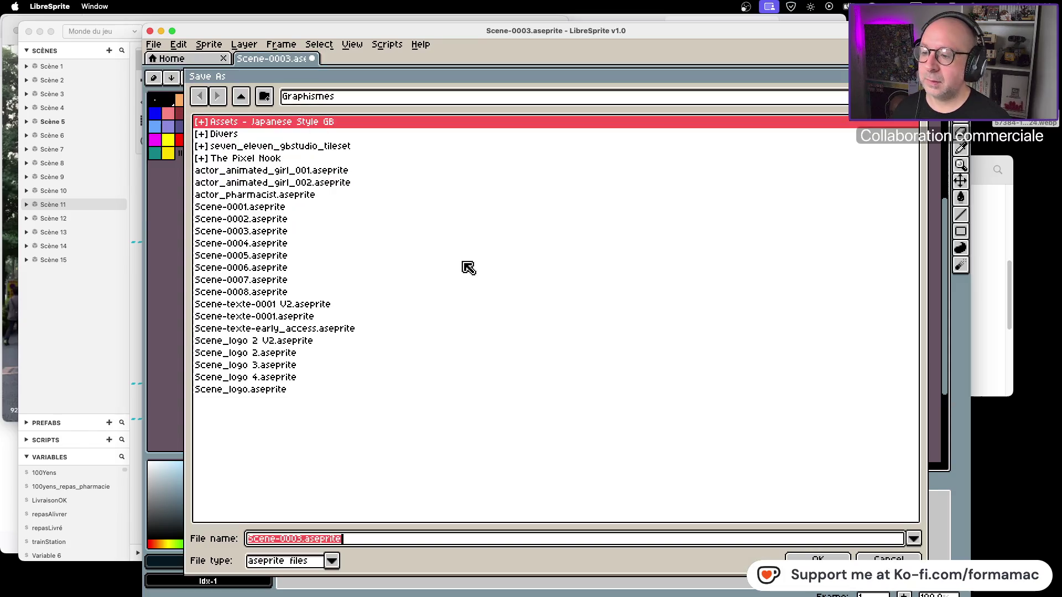
click(841, 555)
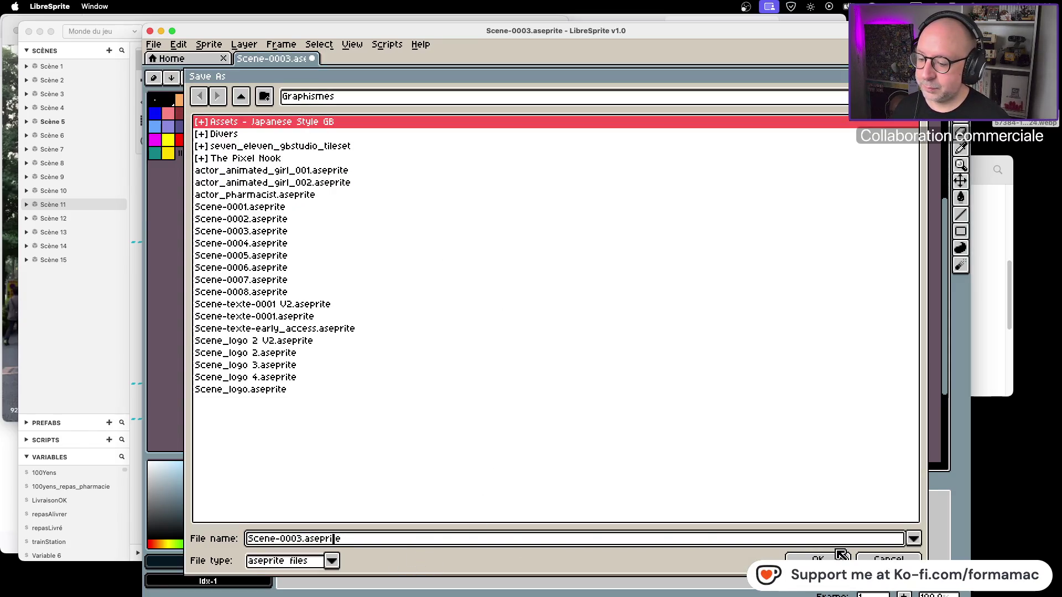
key(Left)
key(Left)
key(Left)
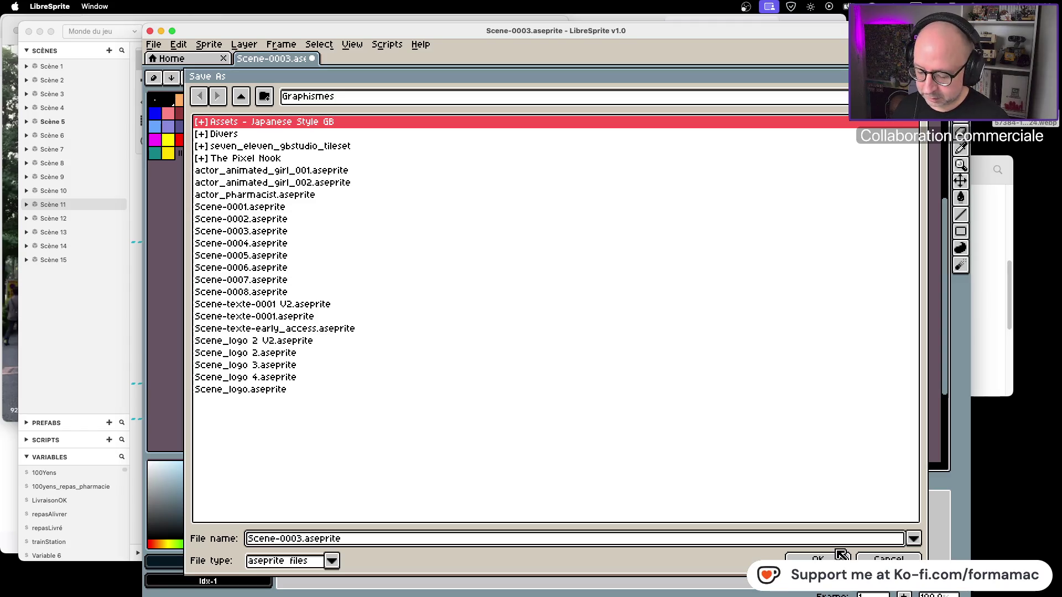
text(V2)
click(841, 555)
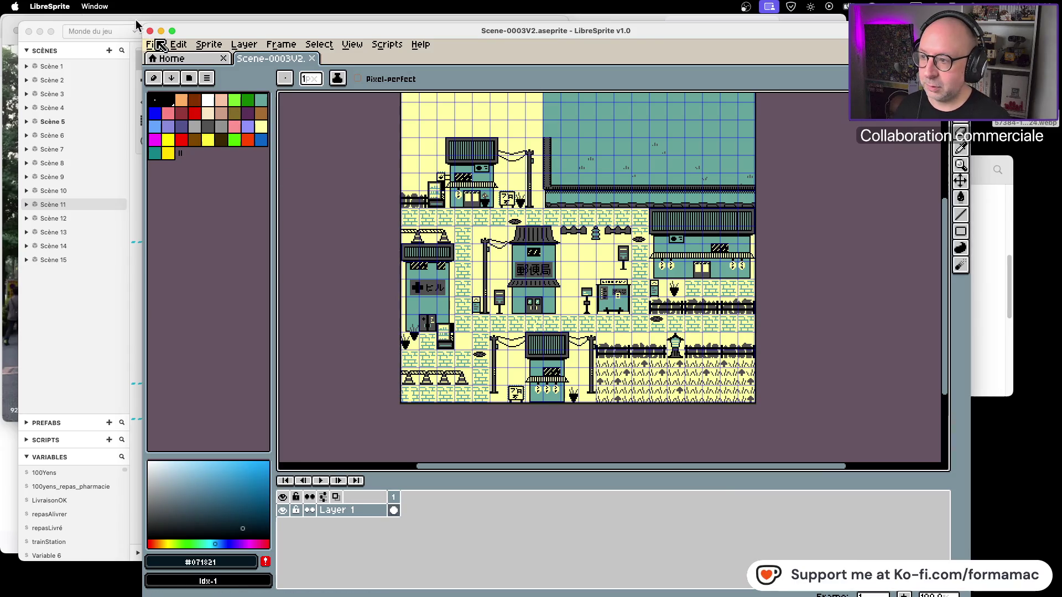
Save a PNG copy of the sprite as Scene-0003V2.png
click(158, 45)
click(209, 118)
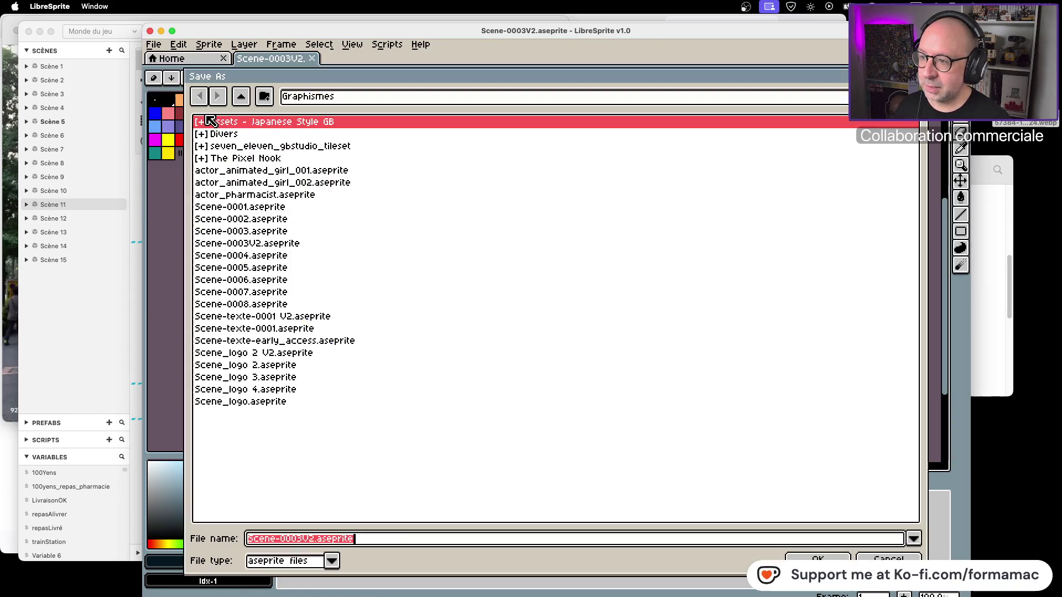
click(331, 562)
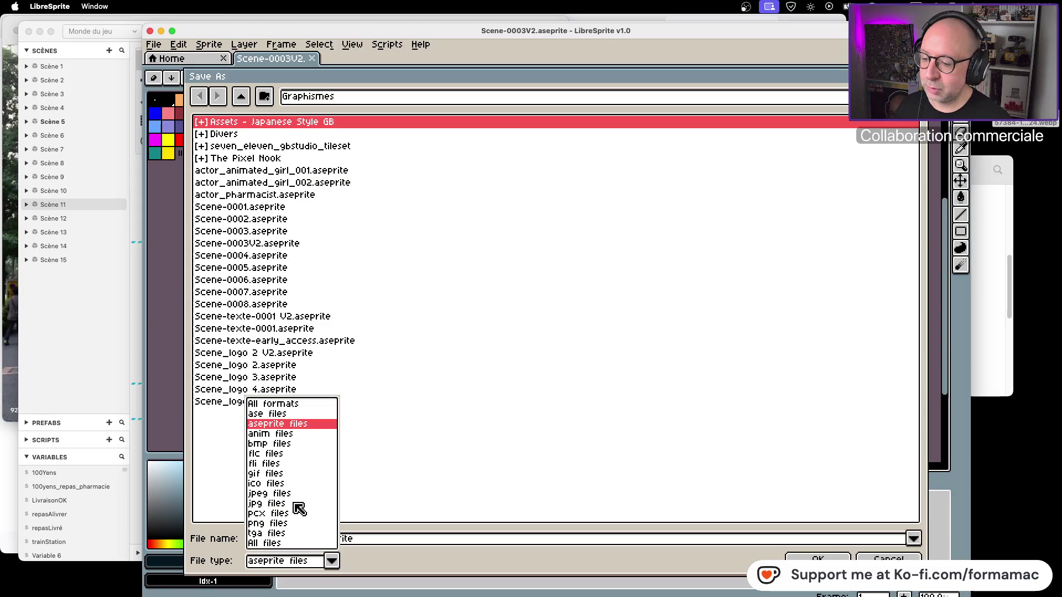
click(299, 524)
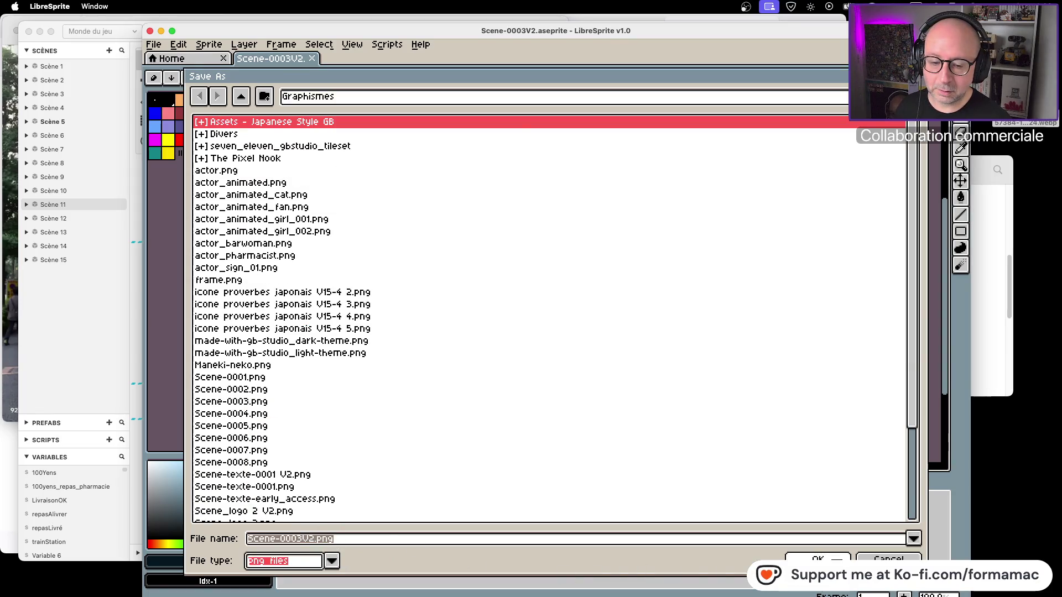
click(817, 559)
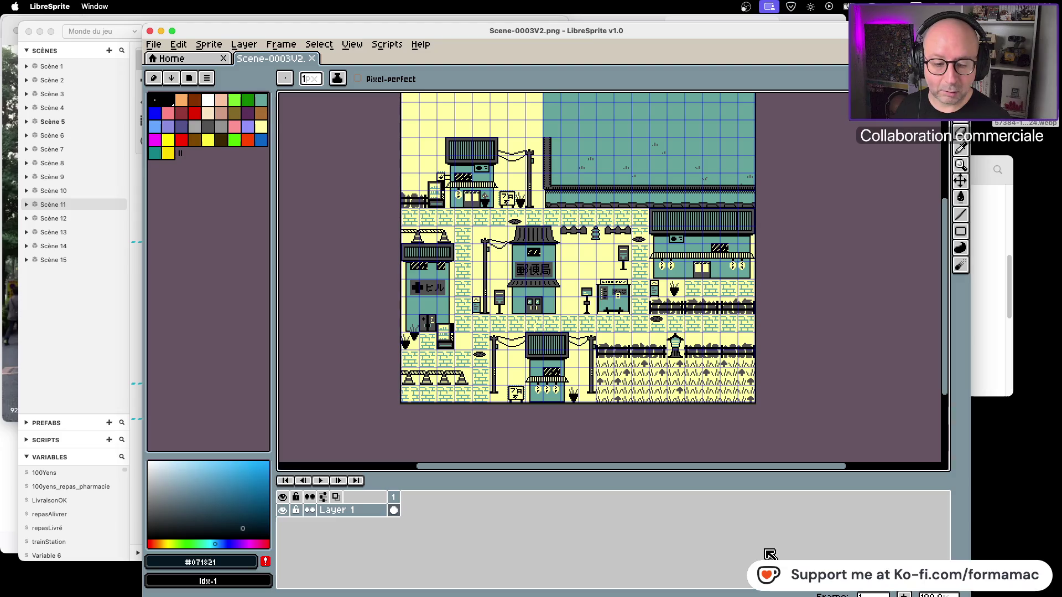
key(super+Tab)
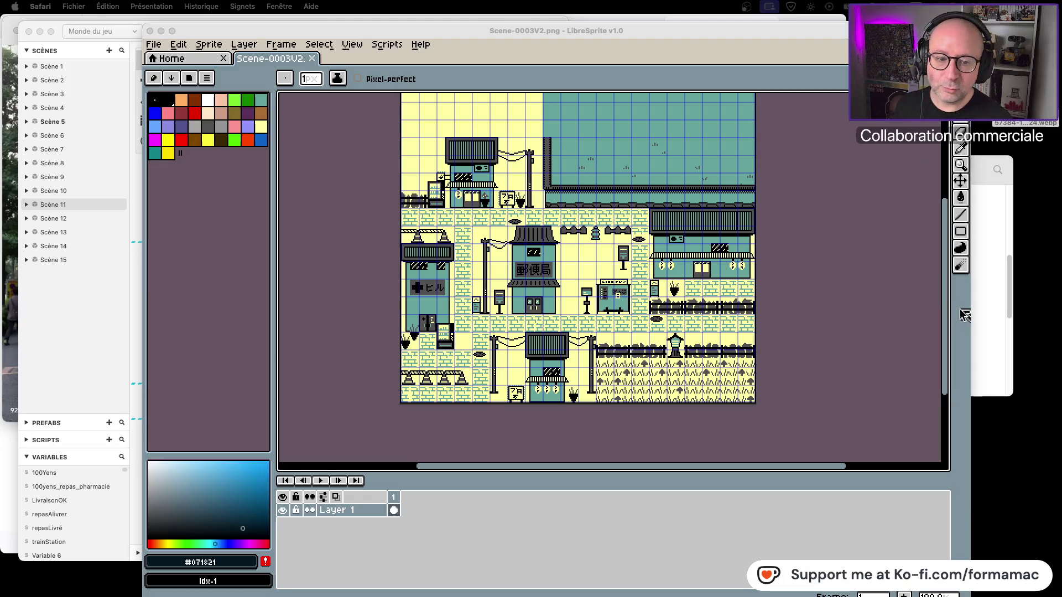
Find Scene-0003V2.png in Graphismes, then browse to Kotowaza's assets/backgrounds folder
click(983, 313)
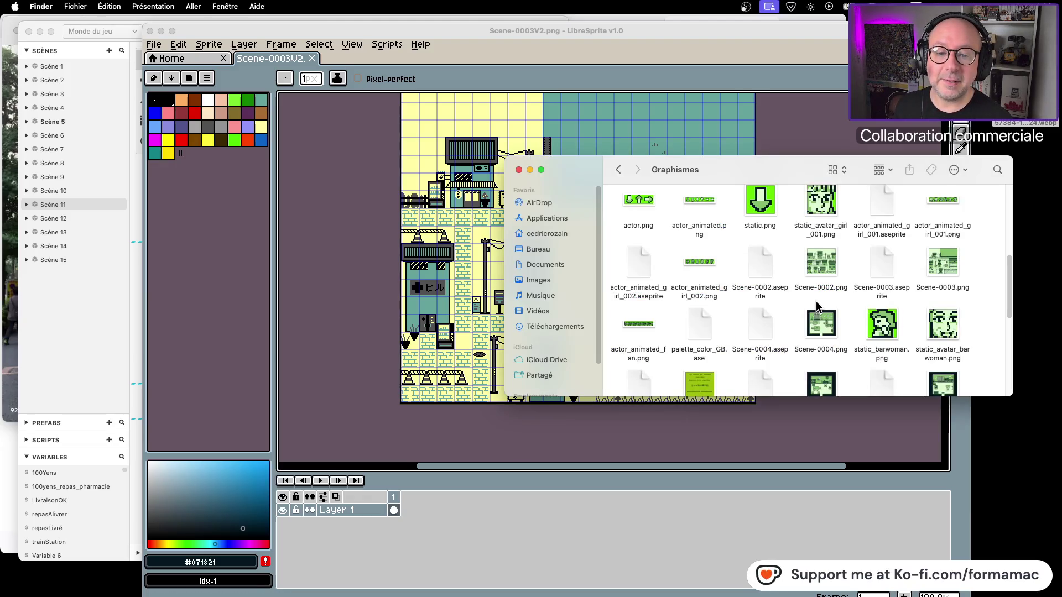
scroll(816, 307, down, 10)
click(708, 351)
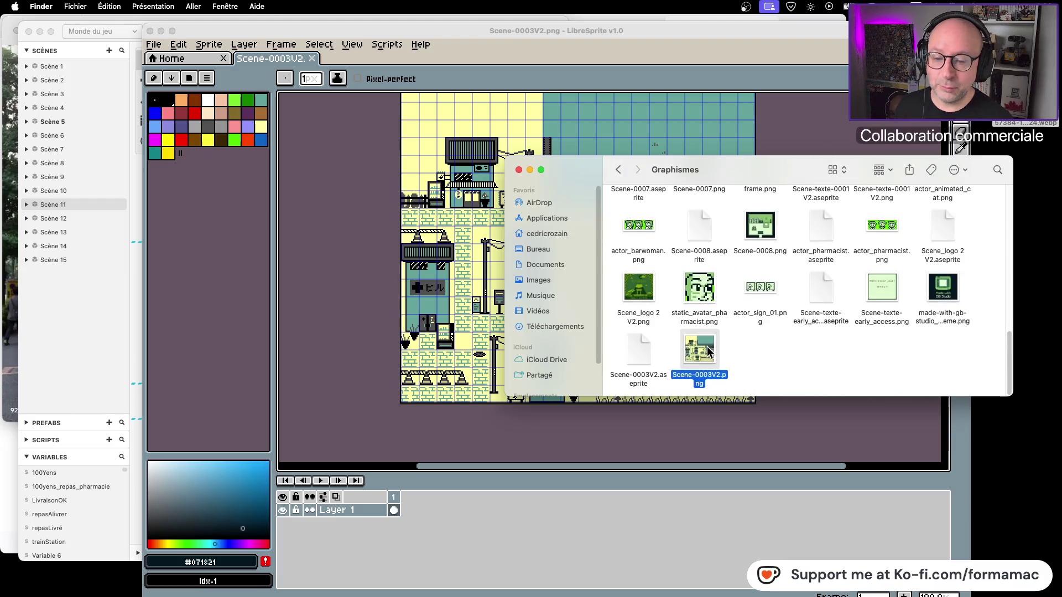
click(618, 170)
double_click(819, 209)
double_click(639, 210)
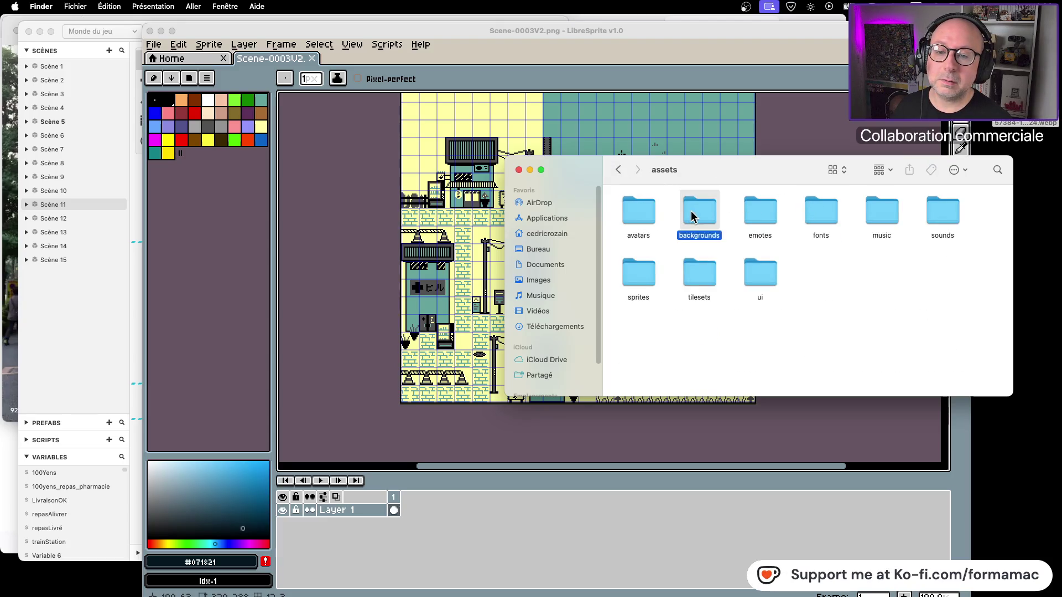
double_click(699, 211)
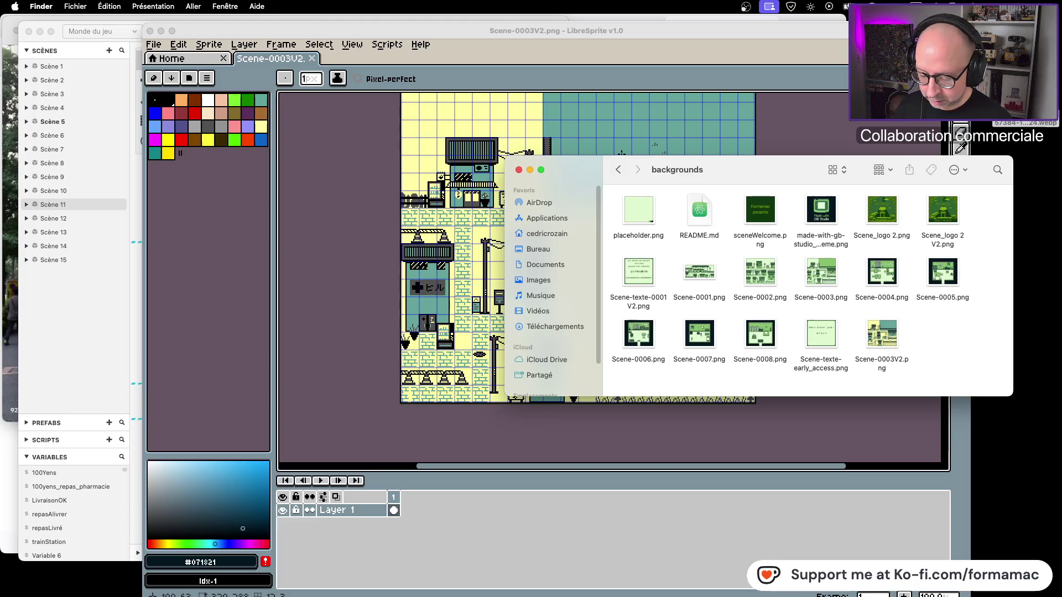
Go back to the Kotowaza folder and open Kotowaza.gbsproj in GB Studio
key(super+Tab)
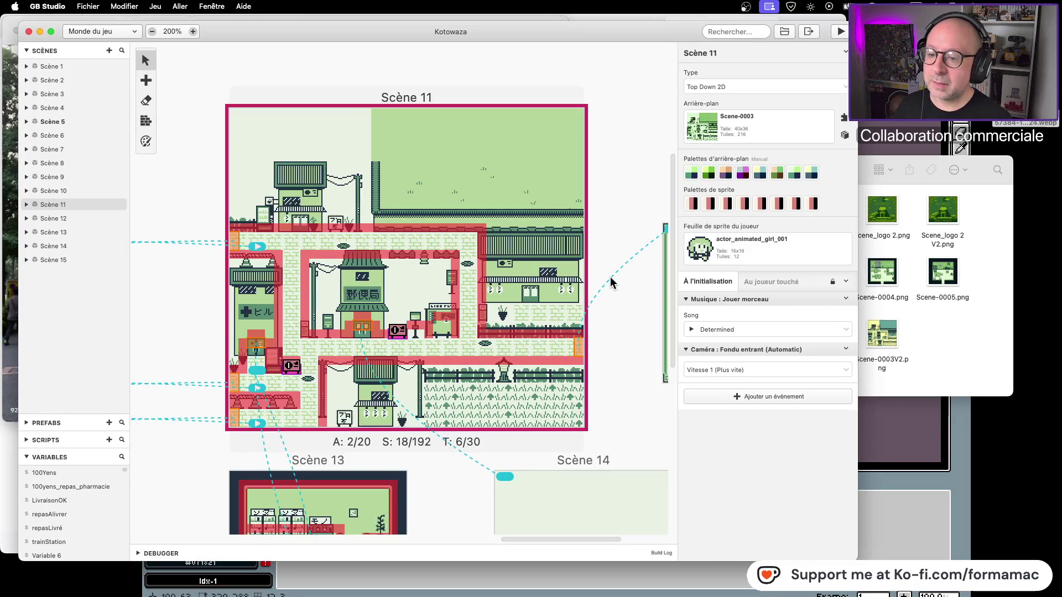
click(611, 277)
key(super+Tab)
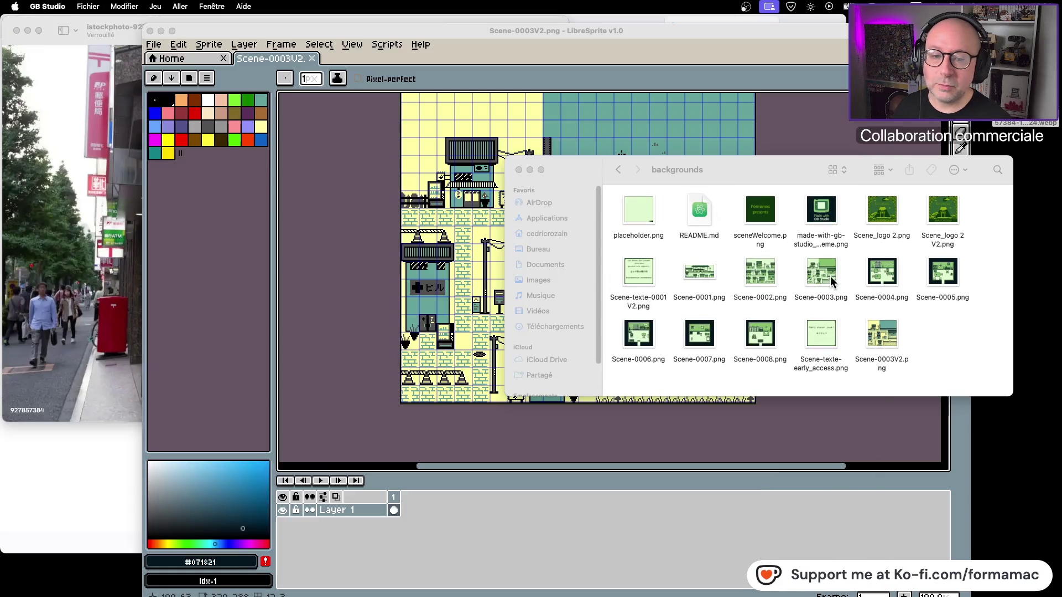
click(622, 165)
click(623, 166)
double_click(699, 209)
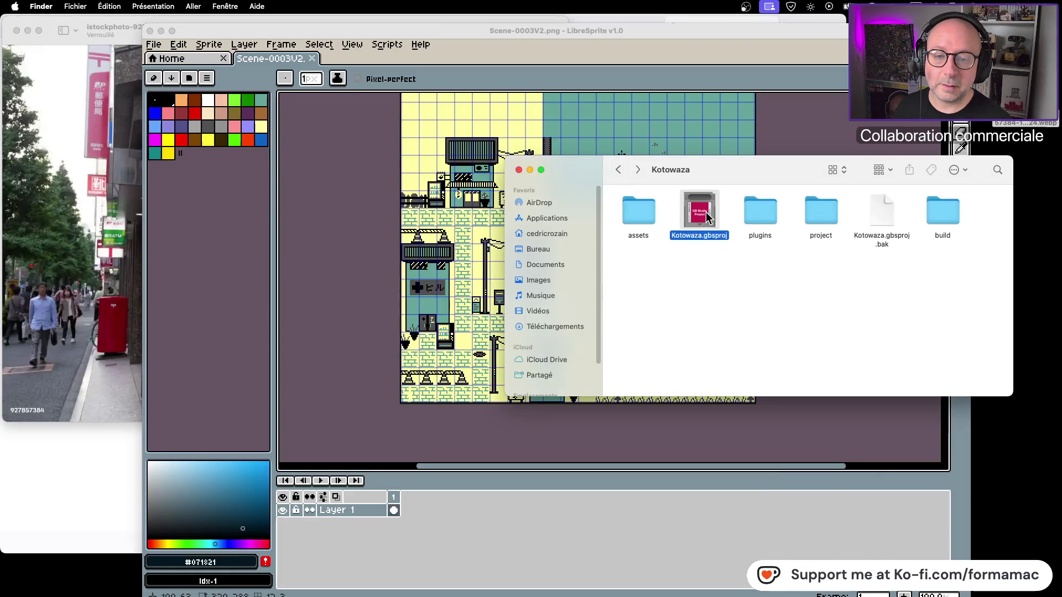
Set Scène 11's Arrière-plan to Scene-0003V2
scroll(619, 227, down, 5)
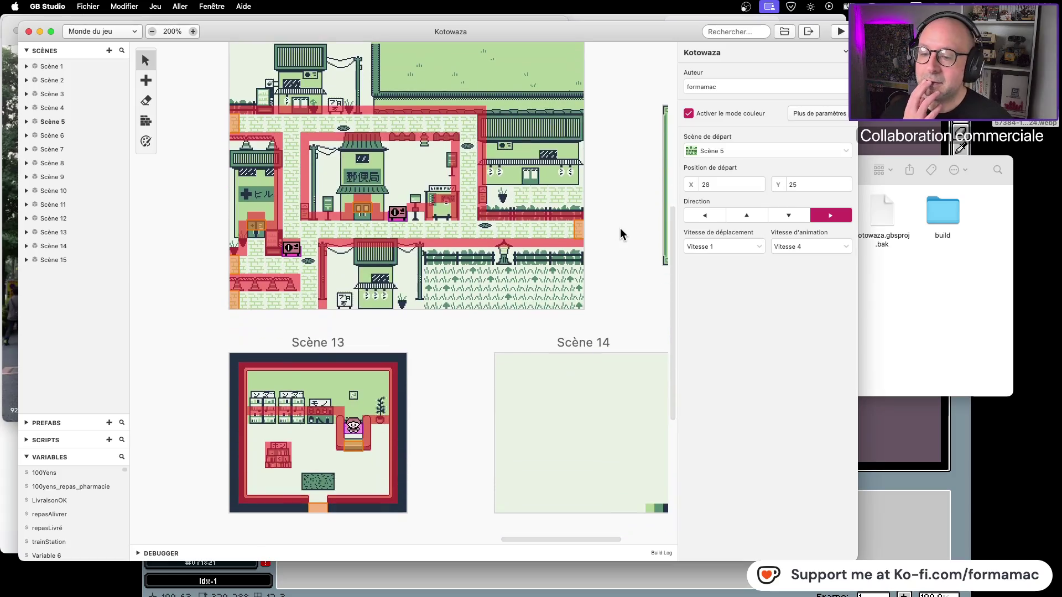
scroll(620, 228, up, 8)
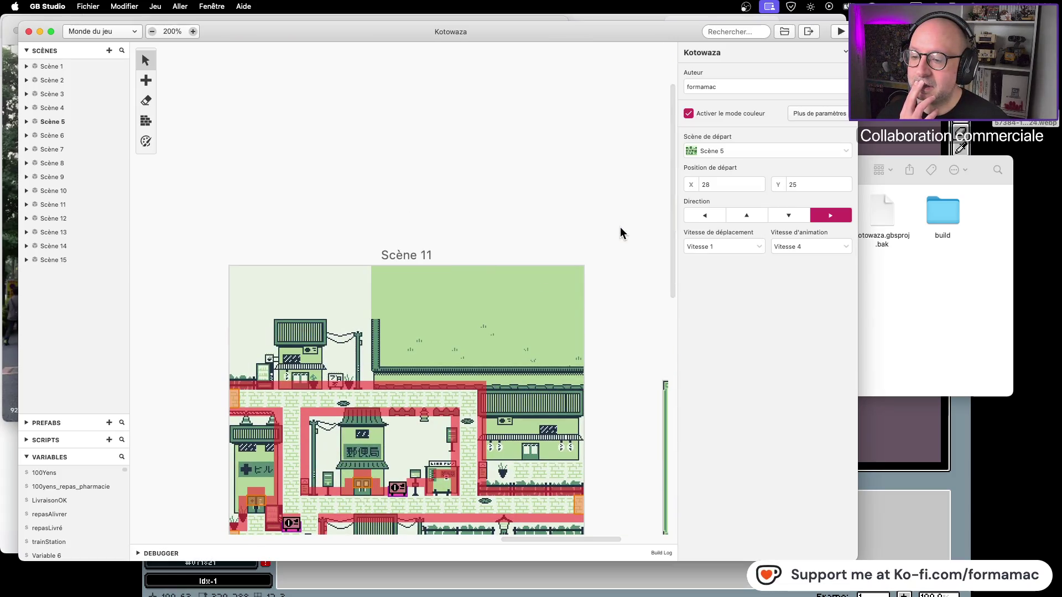
scroll(619, 228, down, 5)
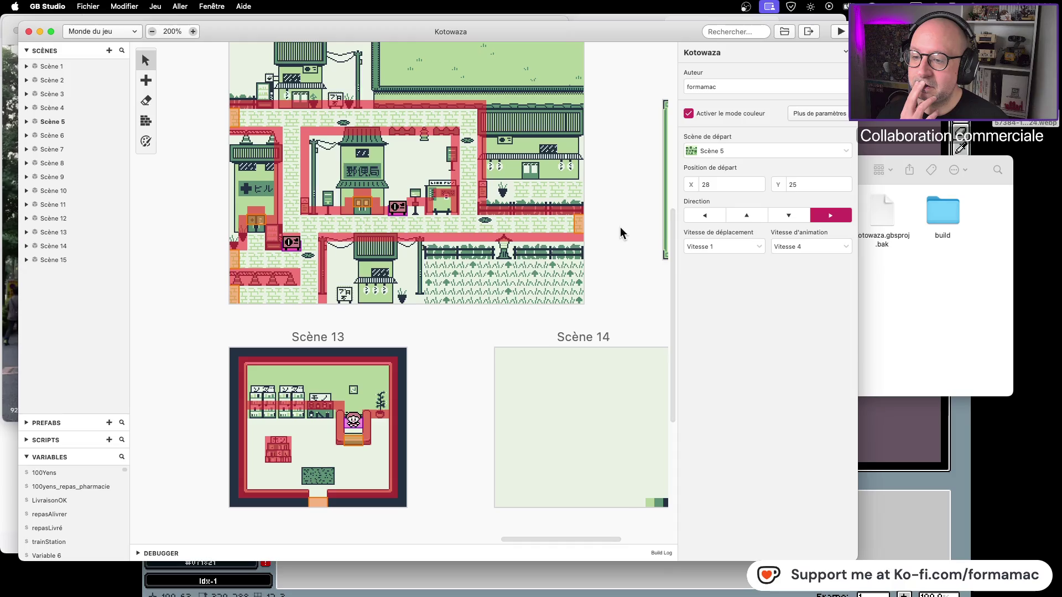
scroll(620, 232, up, 3)
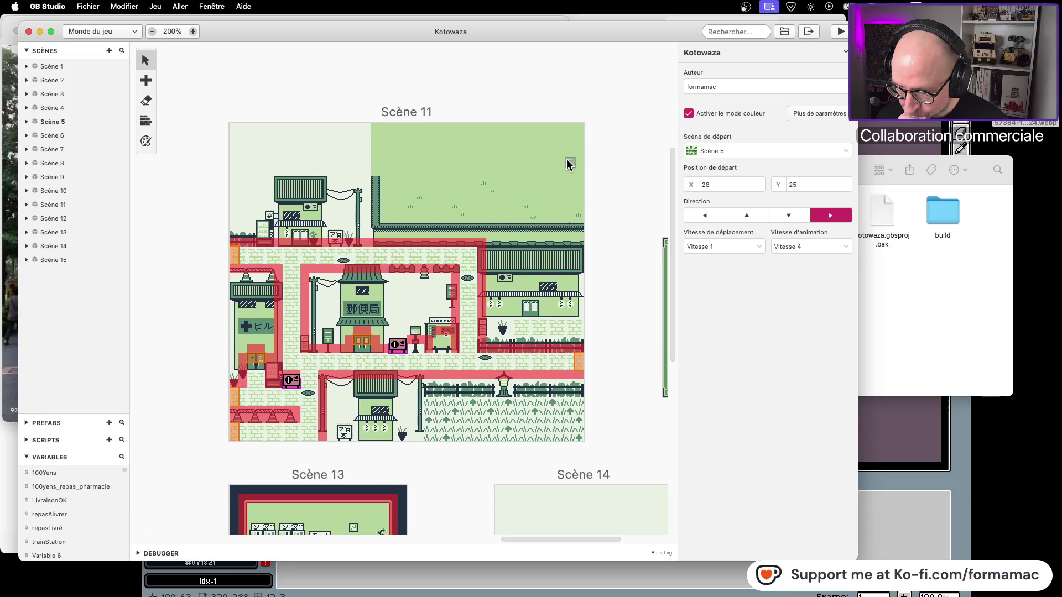
click(543, 123)
click(761, 122)
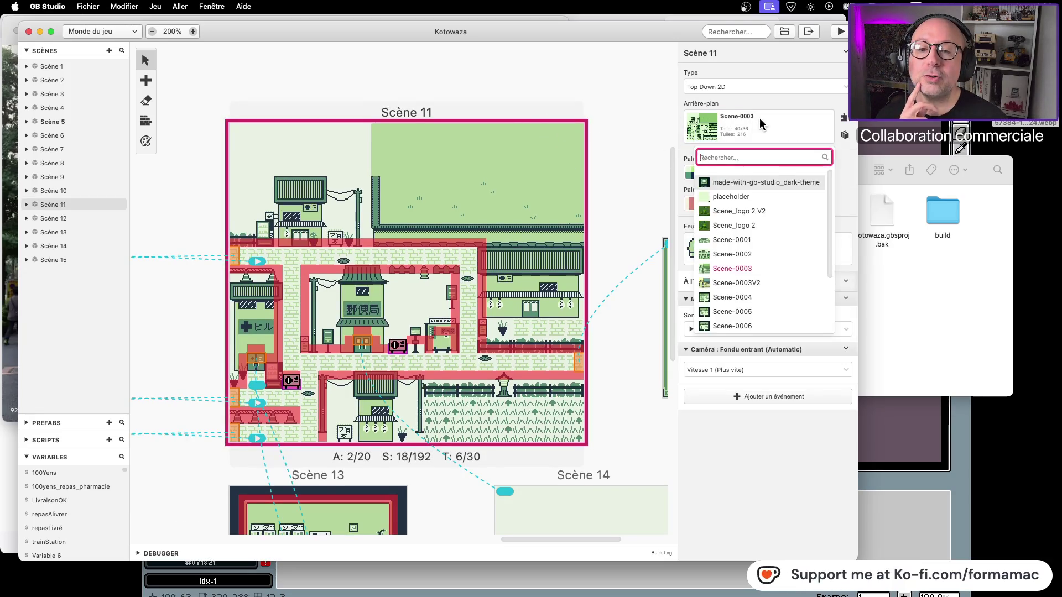
click(766, 283)
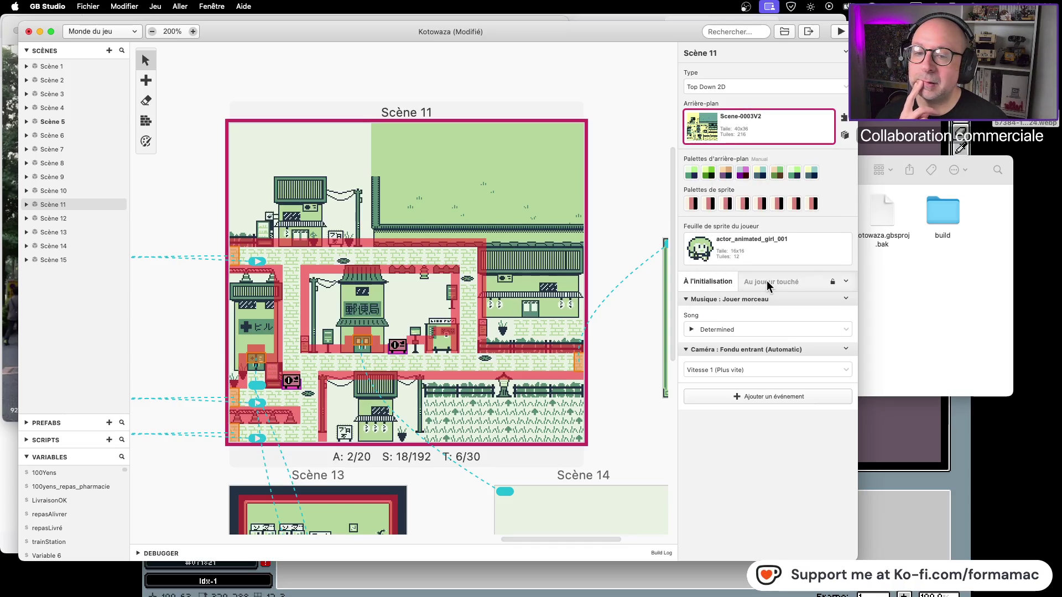
Compare against Scene-0003, then set the background back to Scene-0003V2
click(755, 131)
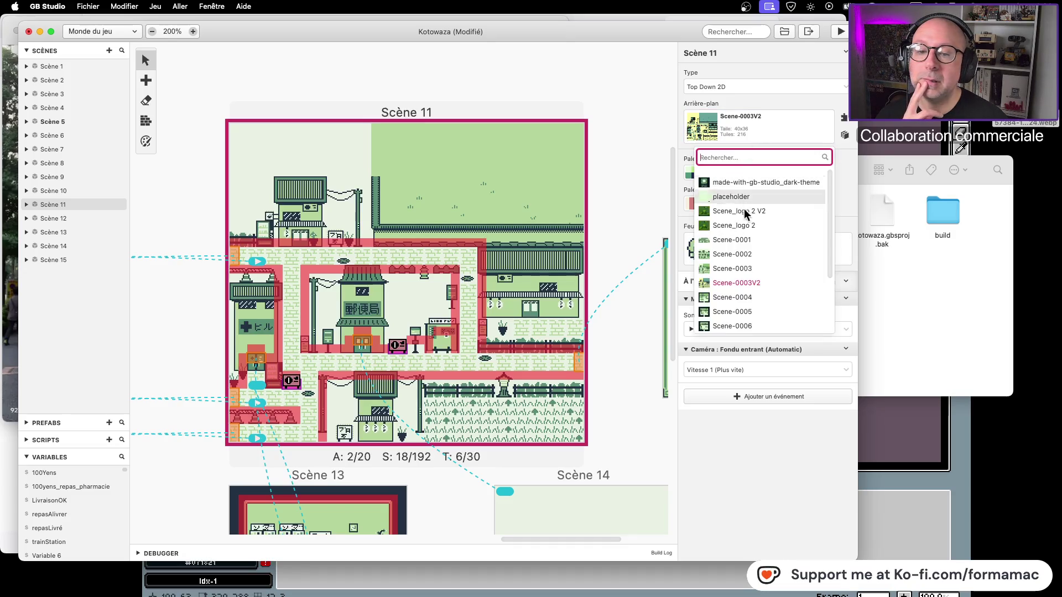
click(764, 269)
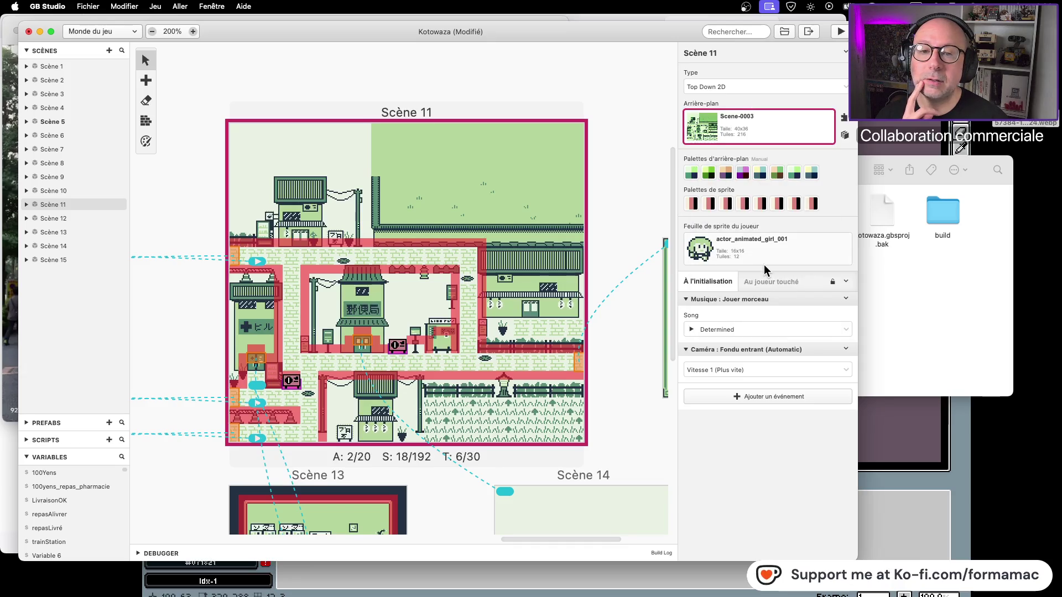
click(757, 132)
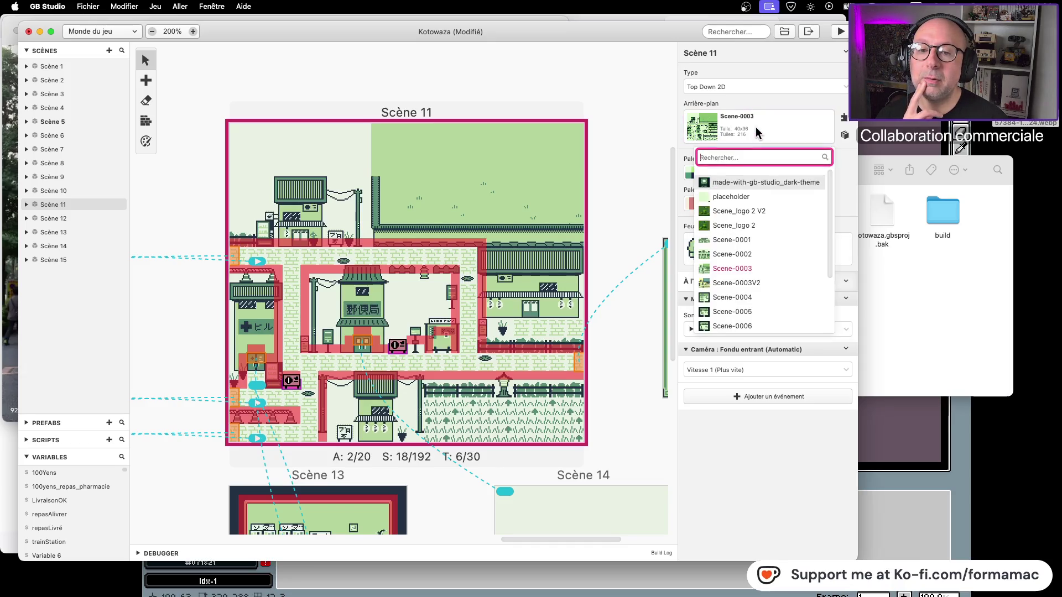
click(762, 282)
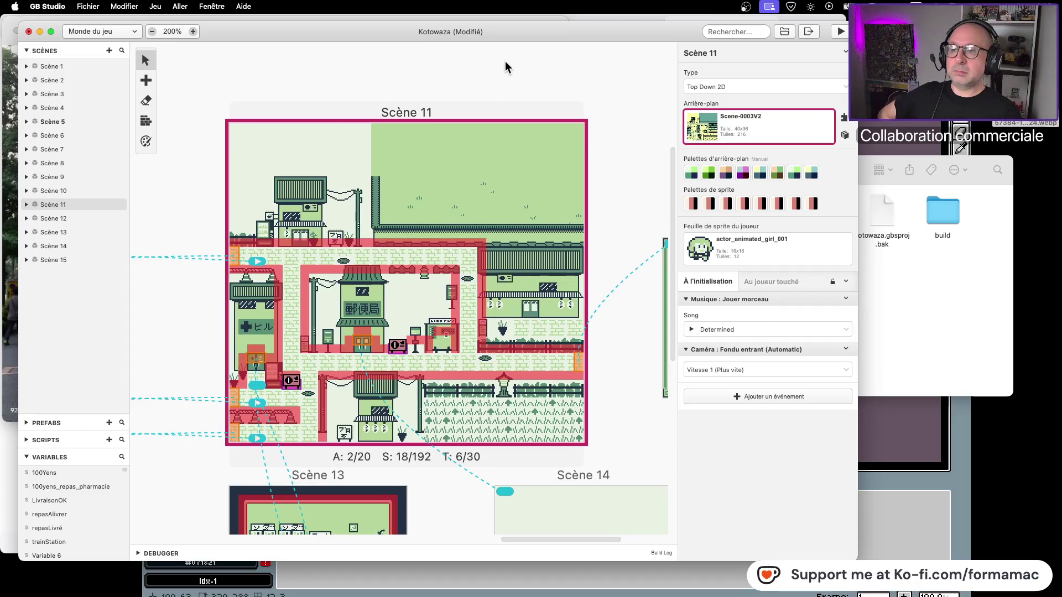
click(741, 173)
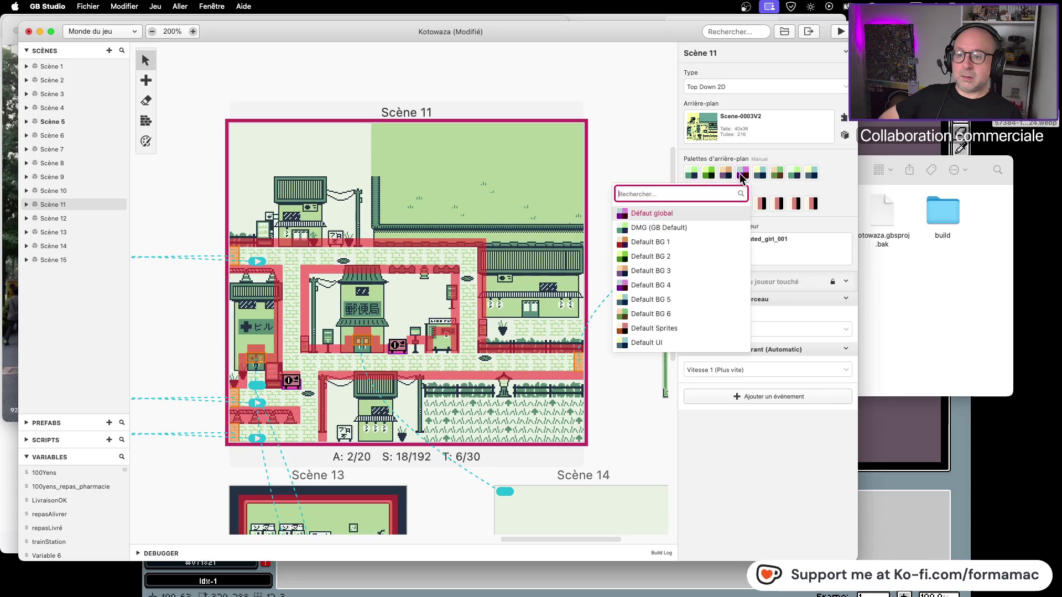
click(669, 271)
click(691, 174)
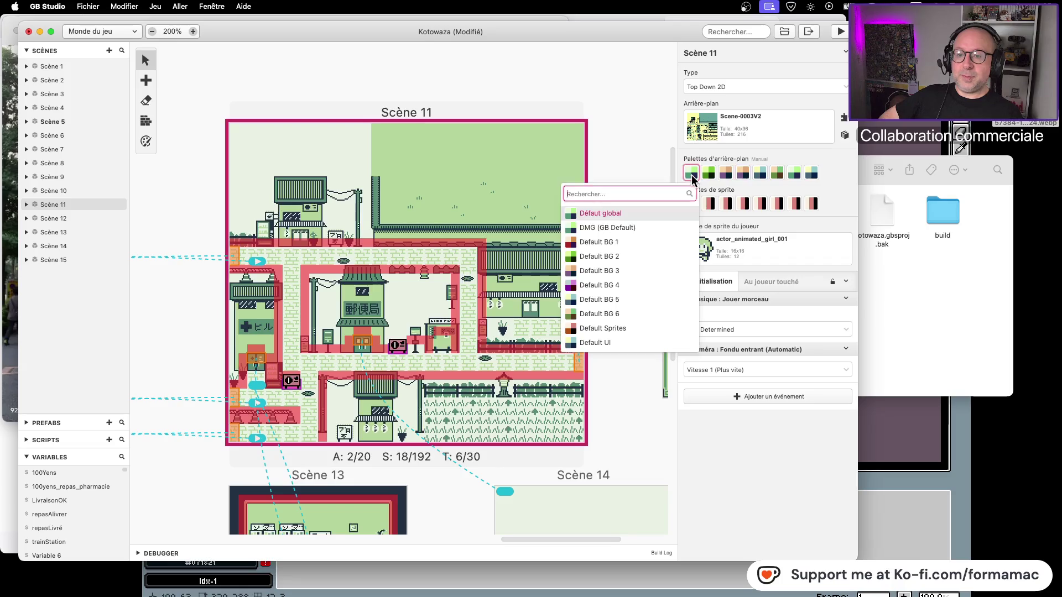
click(660, 228)
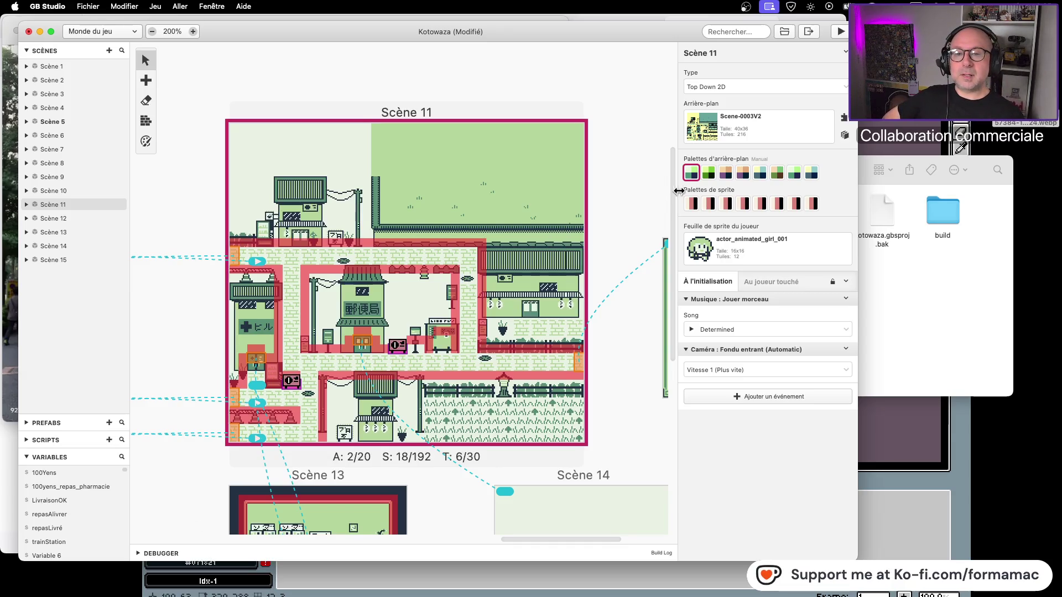
click(690, 174)
click(692, 177)
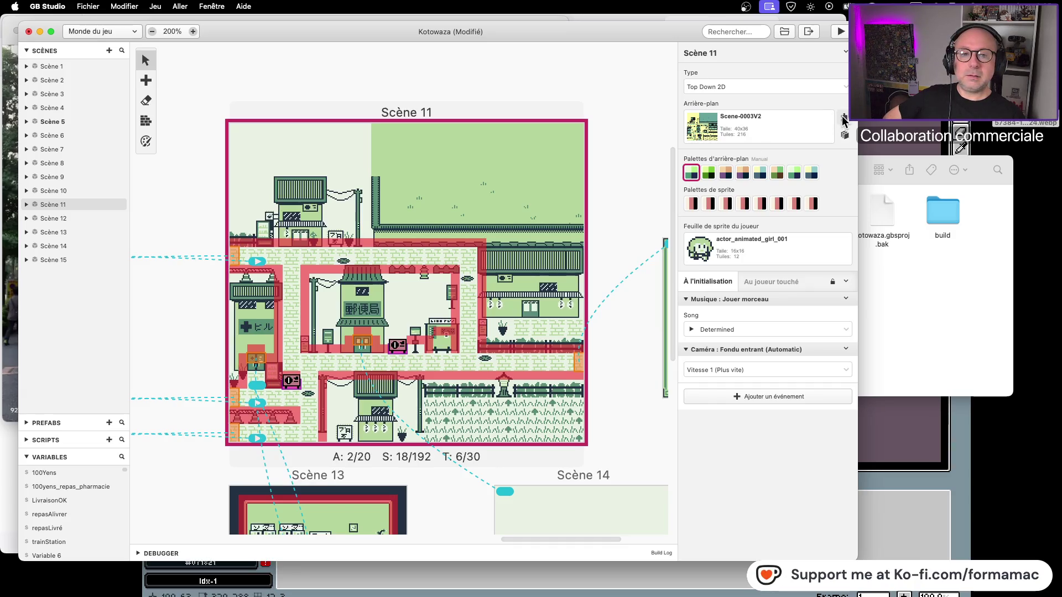
click(844, 137)
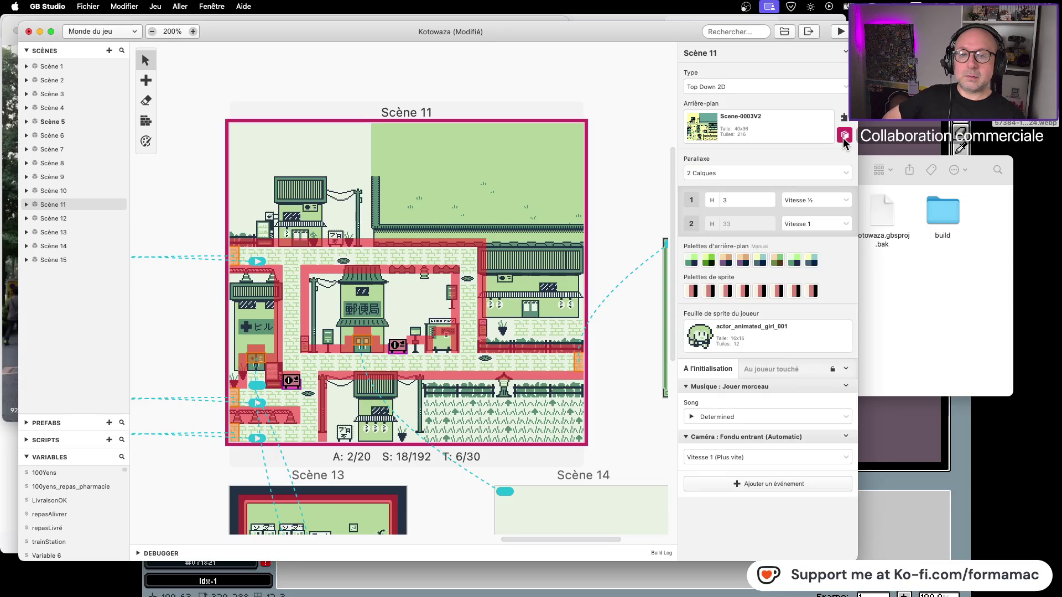
click(844, 139)
click(844, 119)
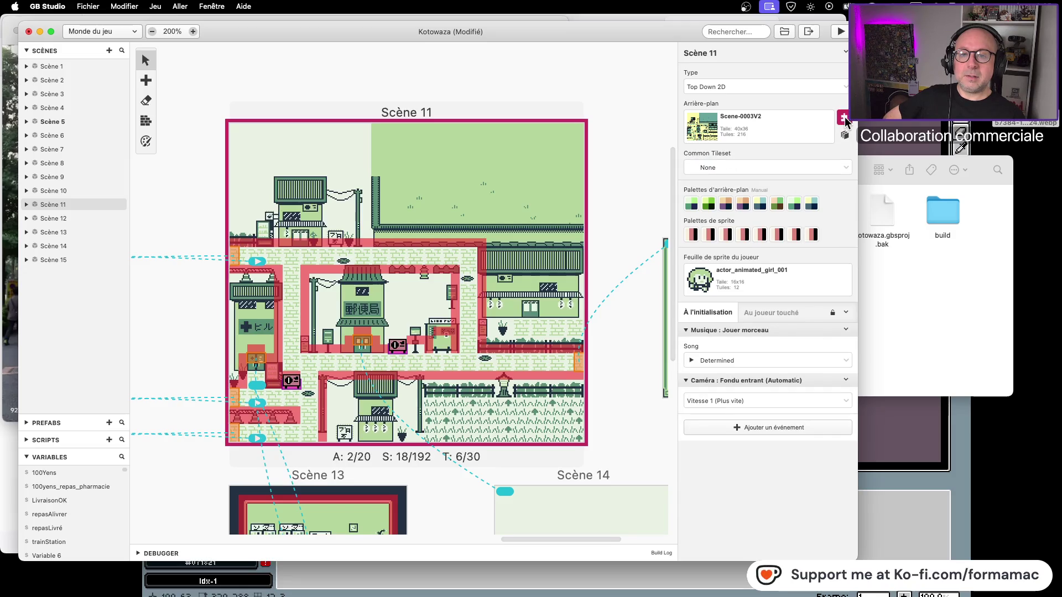
click(844, 119)
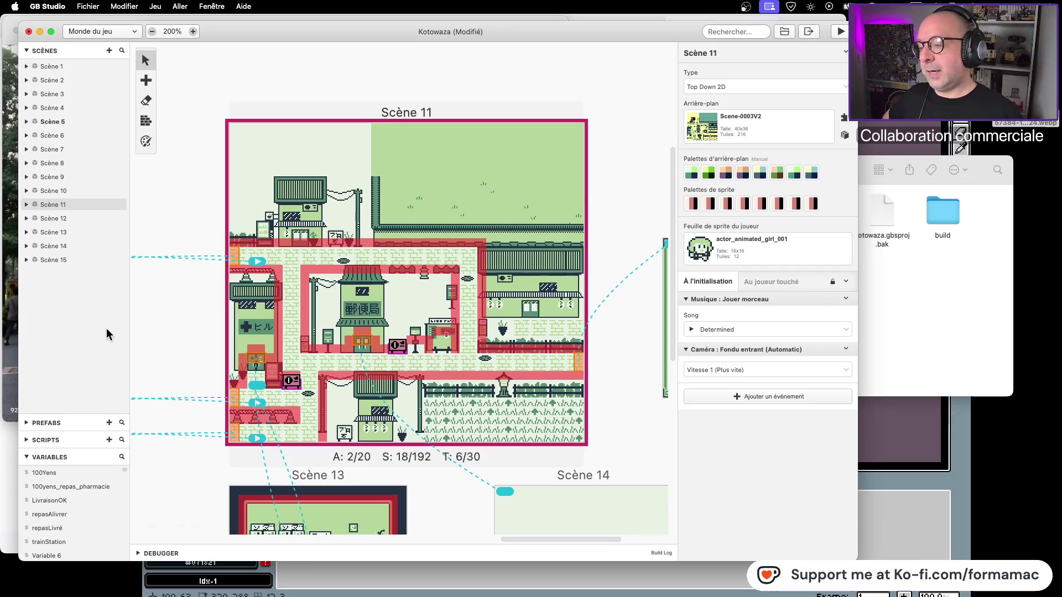
scroll(236, 335, left, 10)
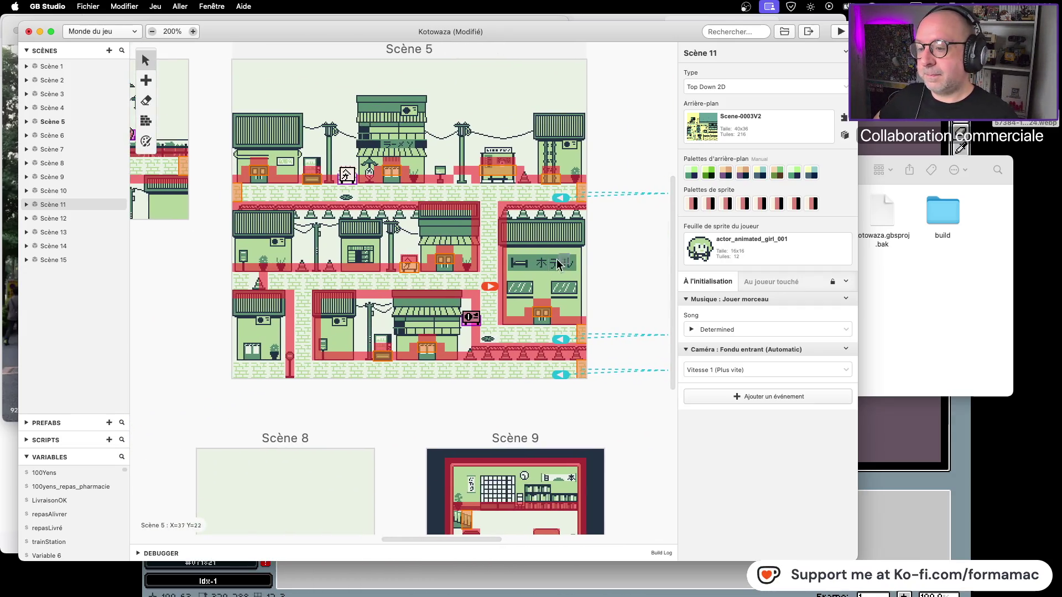
mouse_move(204, 300)
mouse_down()
mouse_move(493, 327)
mouse_move(157, 304)
mouse_up()
drag(491, 312, 318, 312)
scroll(318, 312, right, 5)
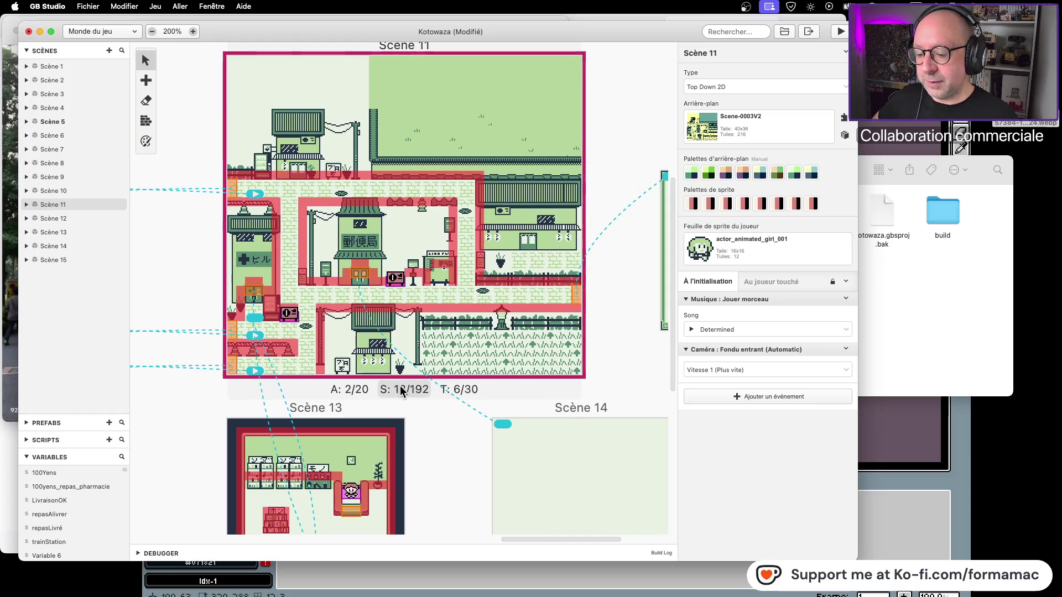
click(877, 450)
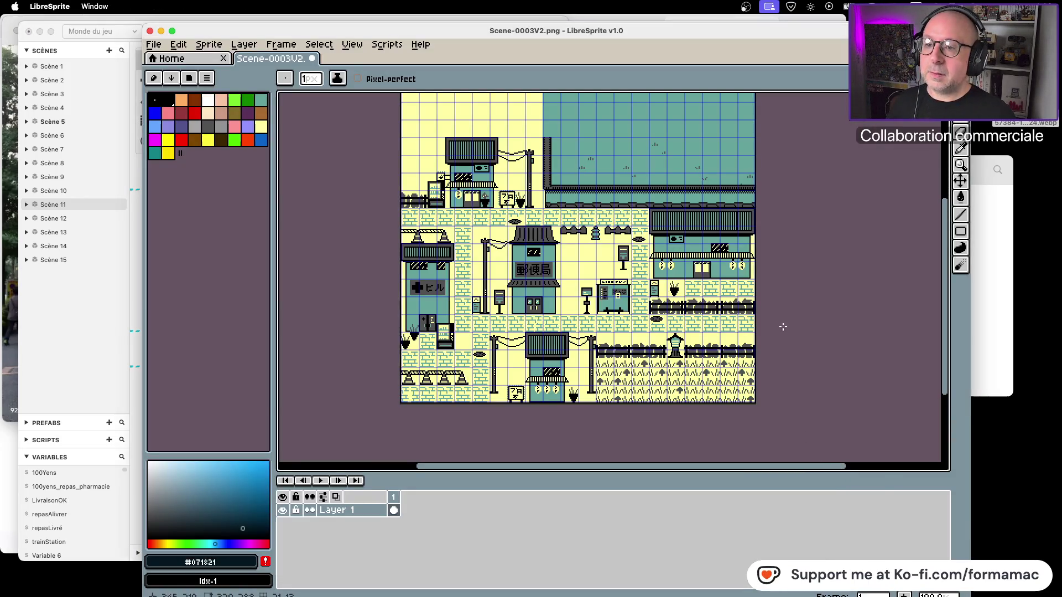
Undo the colour mode and palette changes to restore the gameboy greens, then save Scene-0003V2.png
key(ctrl+z)
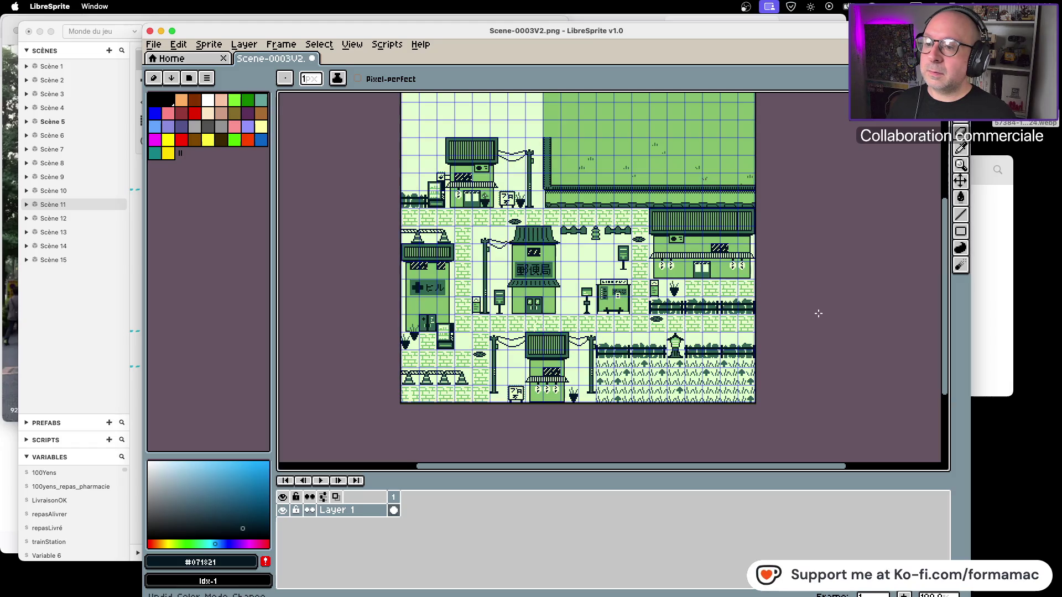
click(189, 78)
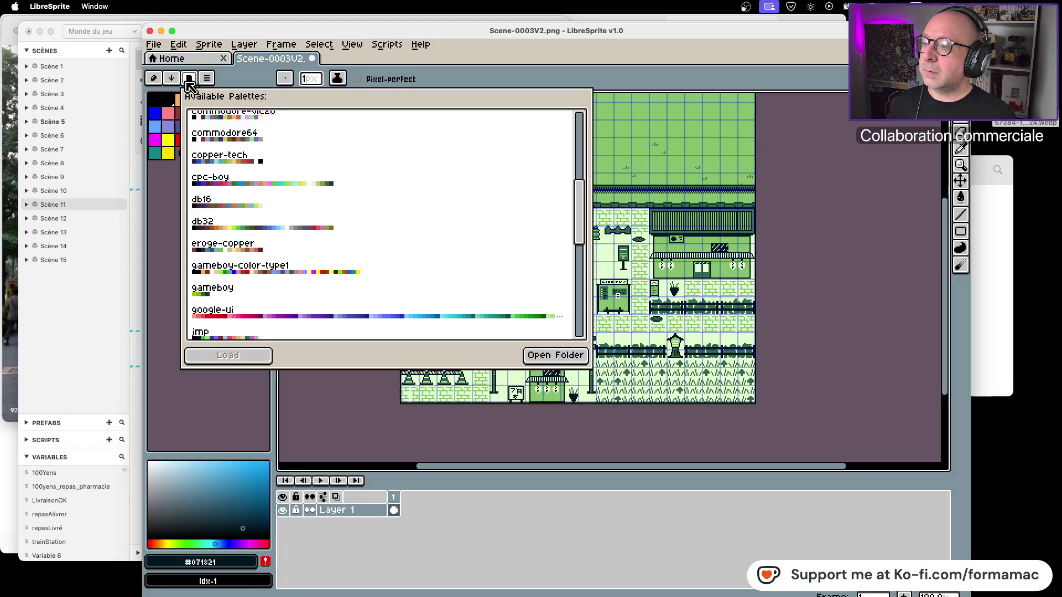
click(221, 293)
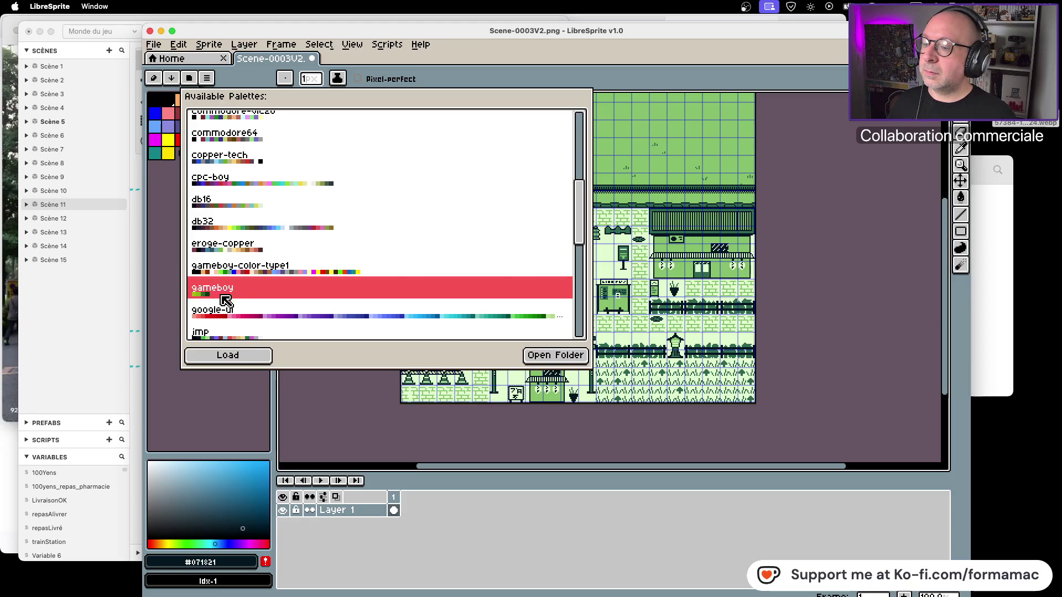
click(304, 421)
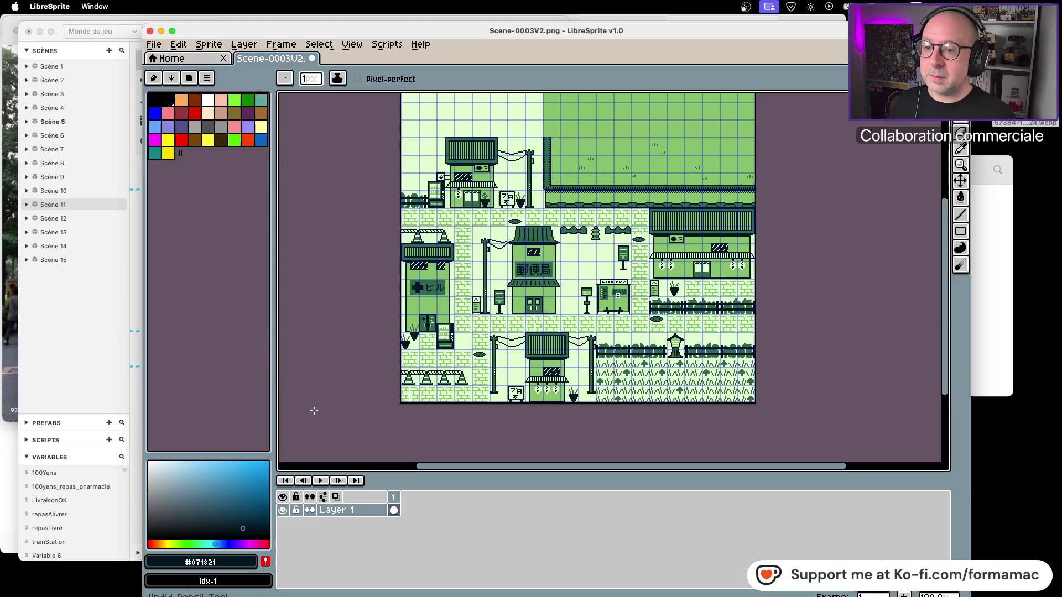
key(ctrl+z)
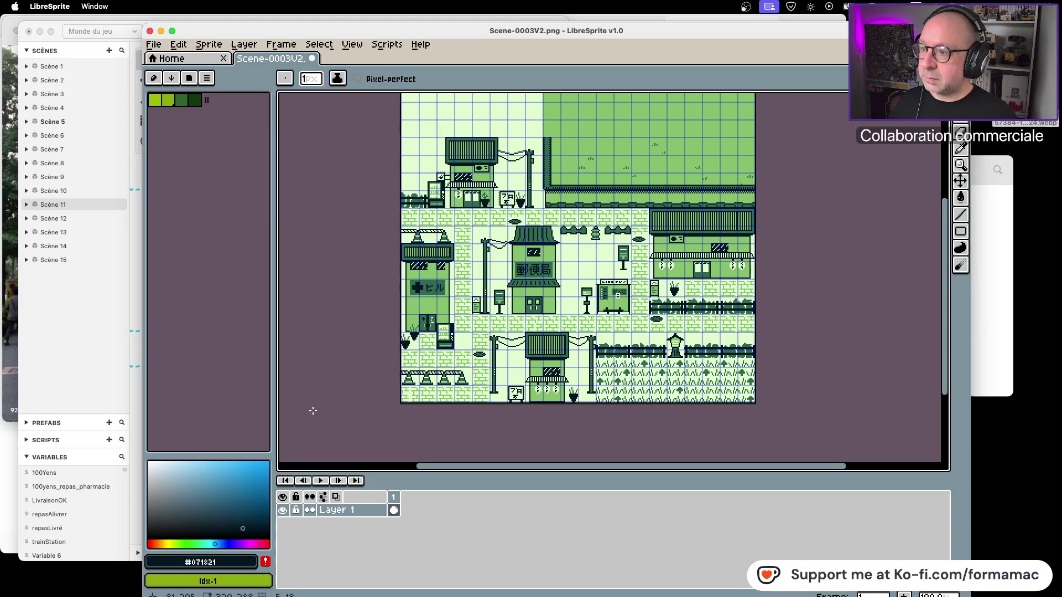
key(ctrl+s)
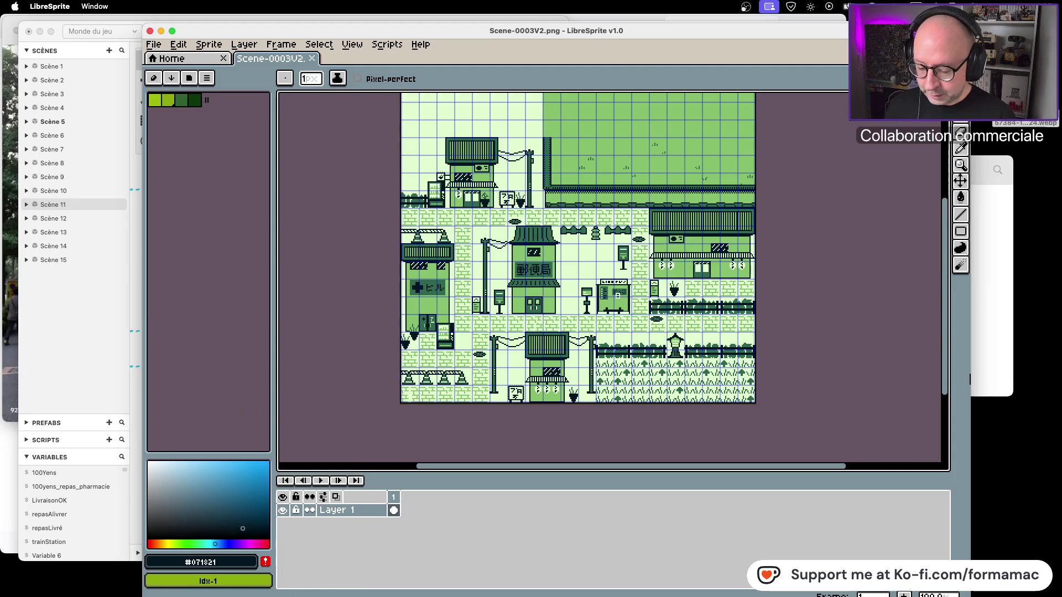
key(super+Tab)
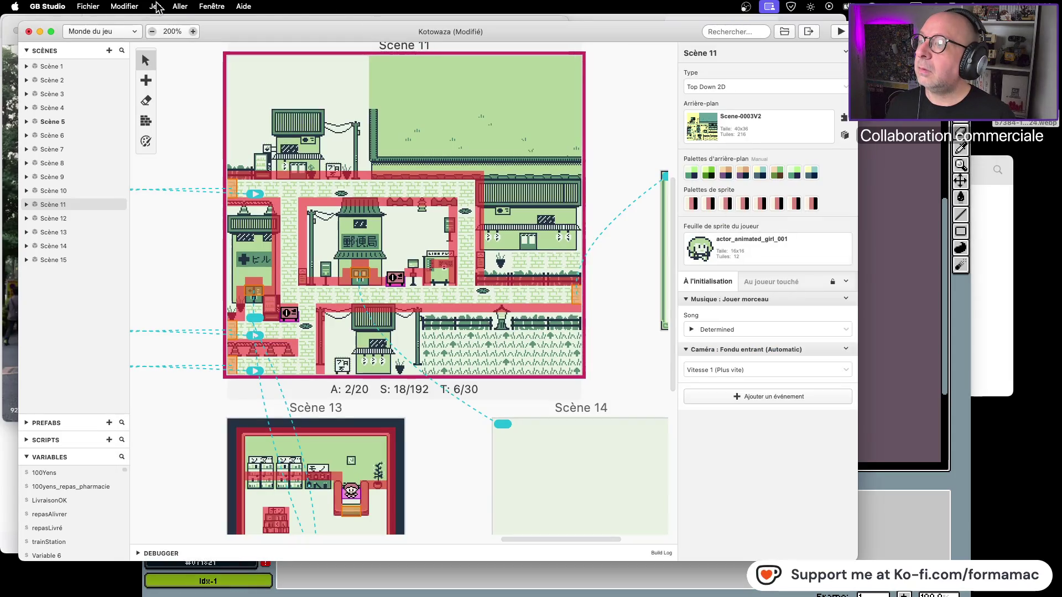
Export the game as a ROM from Jeu > Exporter sous
click(155, 6)
mouse_move(170, 49)
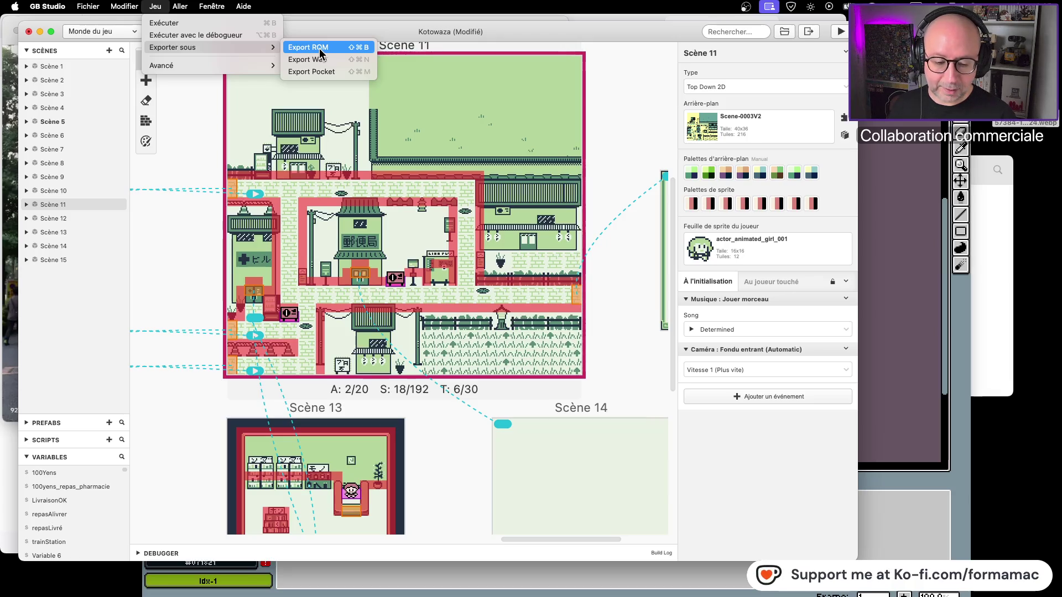
click(321, 52)
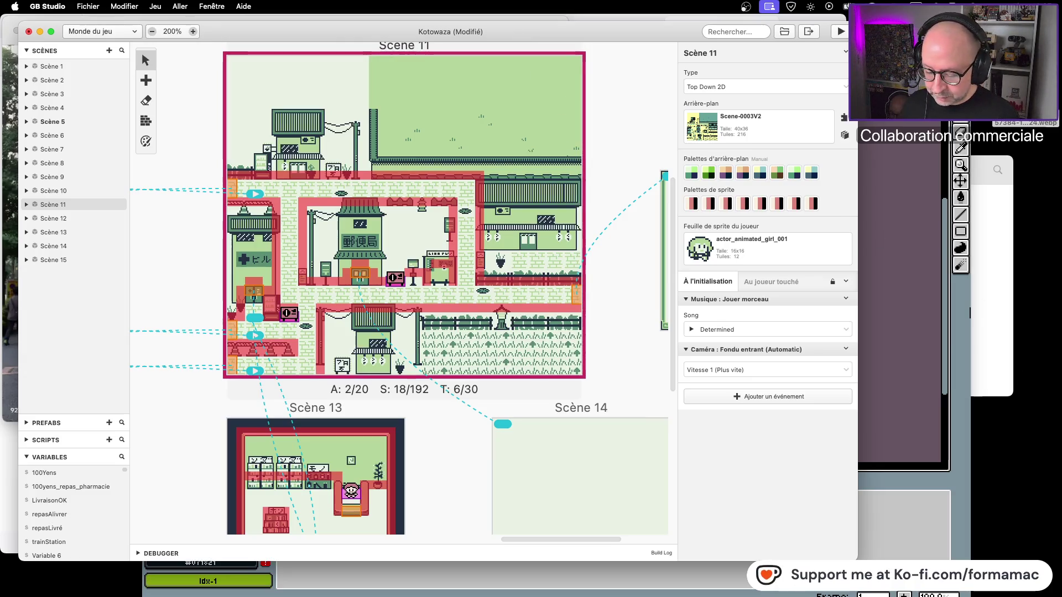
Quit LibreSprite and bring the Kotowaza Finder window forward
key(super+Tab)
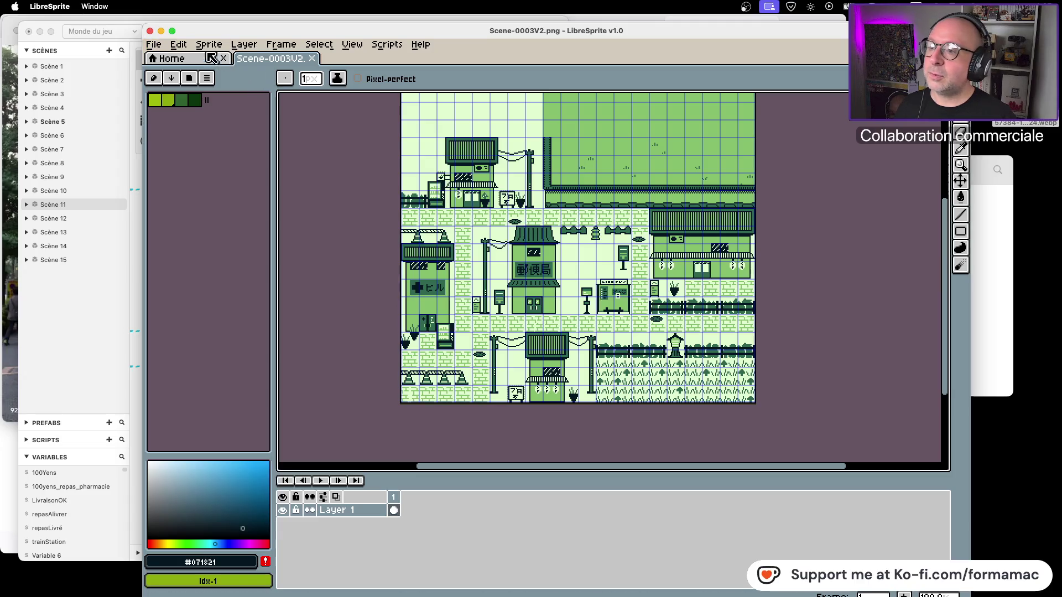
key(super+q)
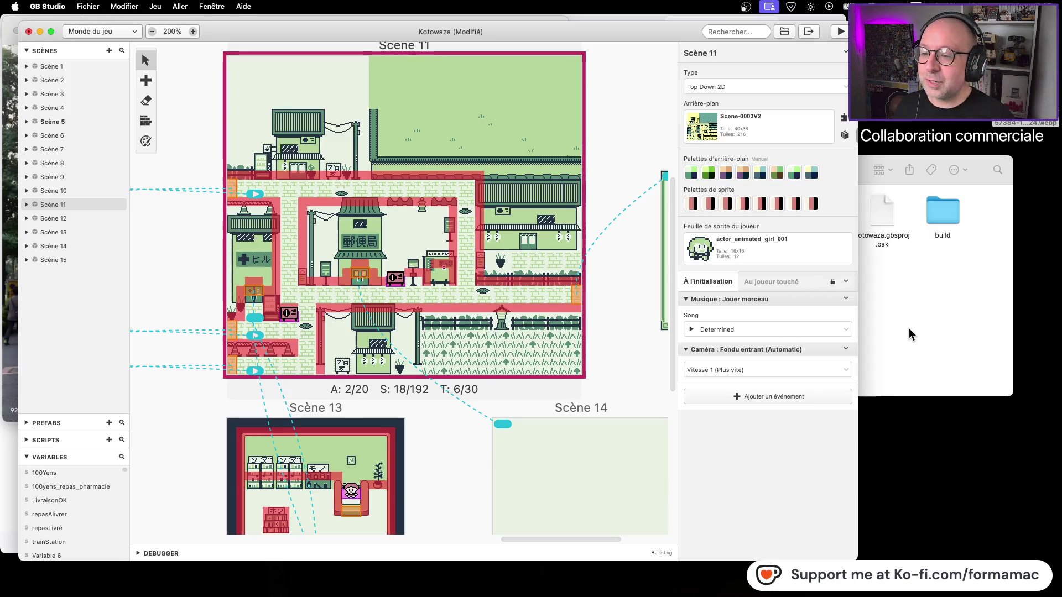
click(917, 307)
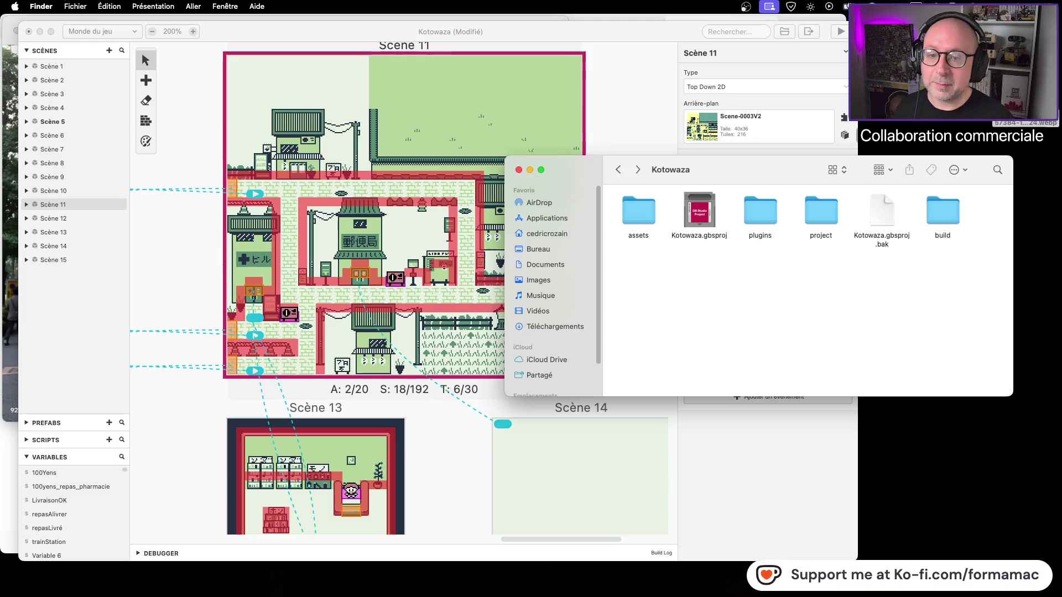
Open the Graphismes folder and preview the existing Scene-0003.png
click(618, 169)
double_click(635, 205)
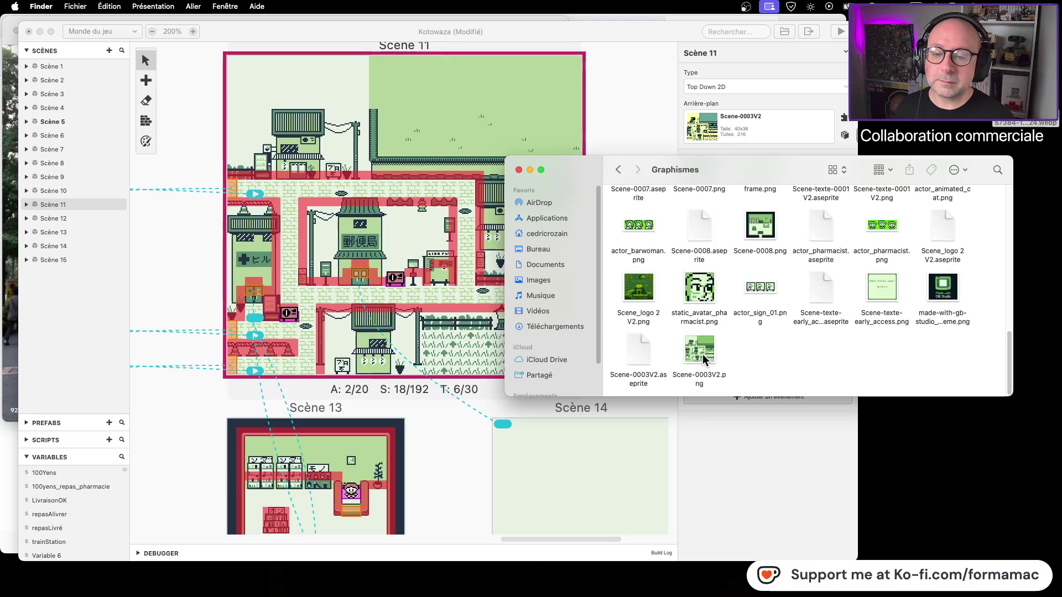
click(647, 354)
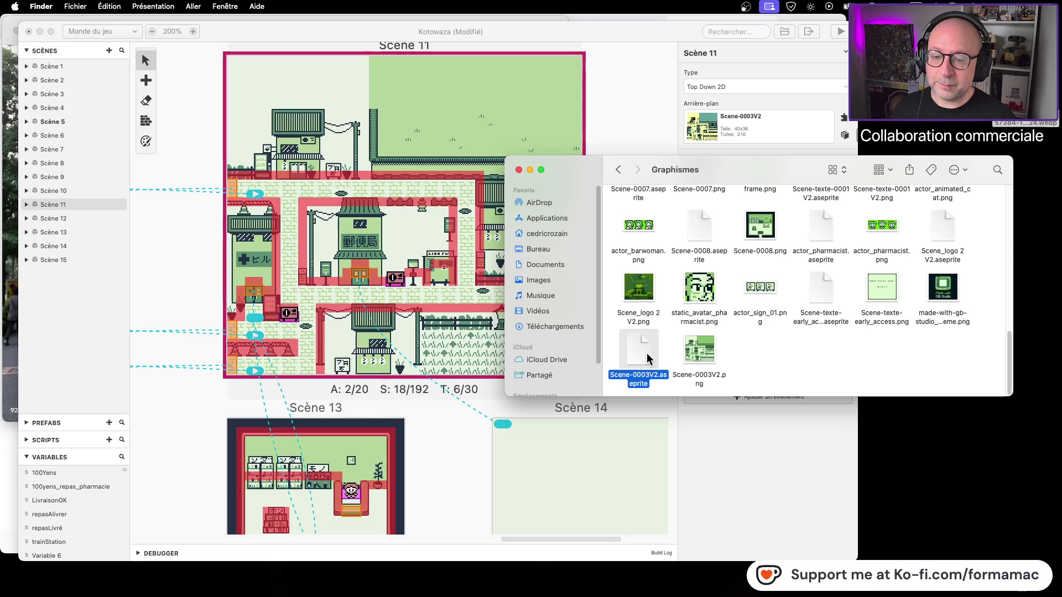
click(699, 351)
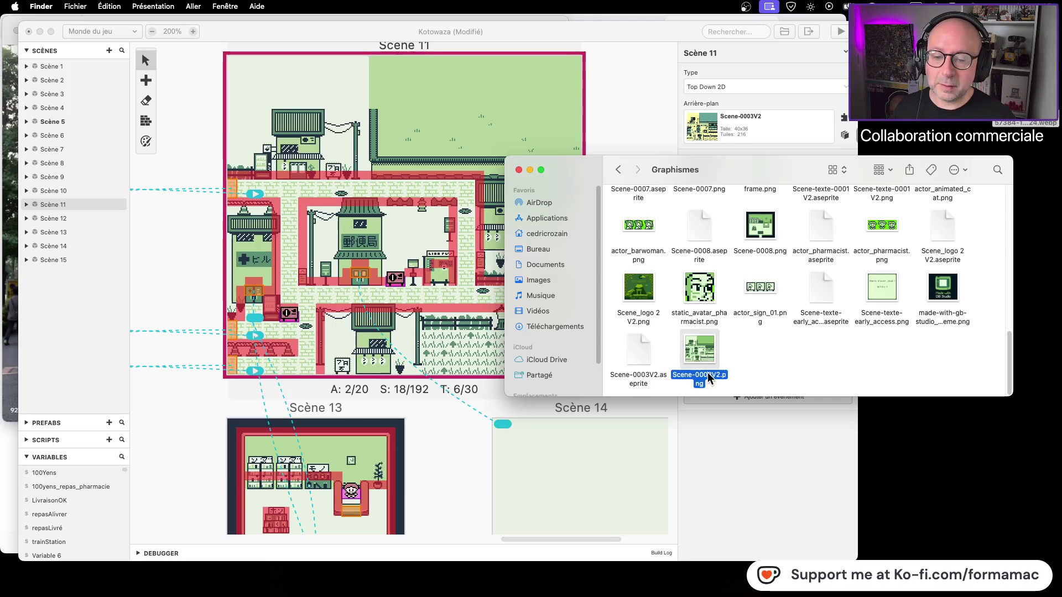
click(756, 366)
scroll(843, 335, up, 1)
scroll(846, 337, up, 10)
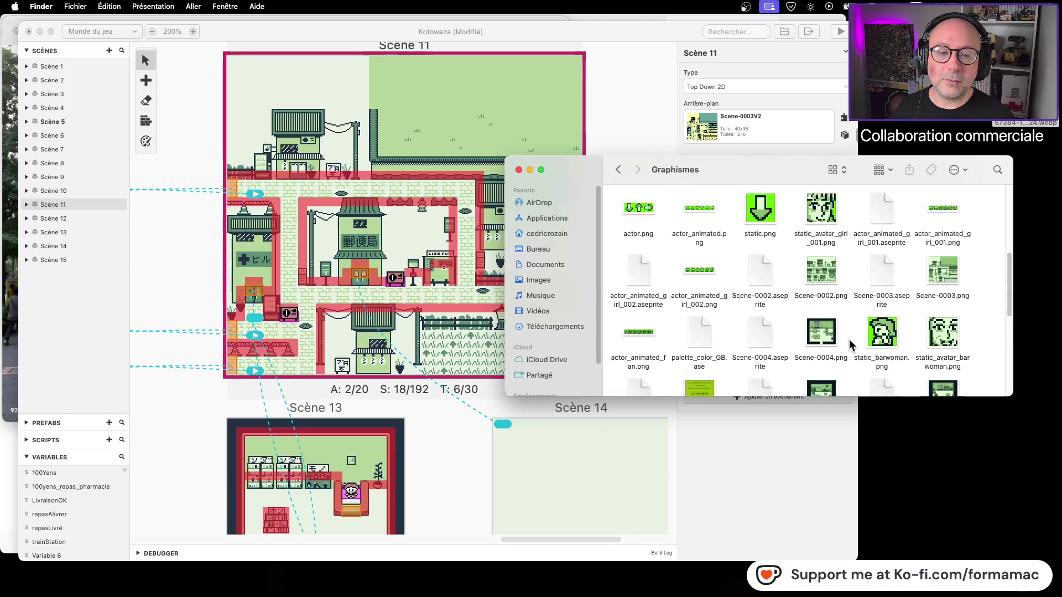
click(936, 290)
key(space)
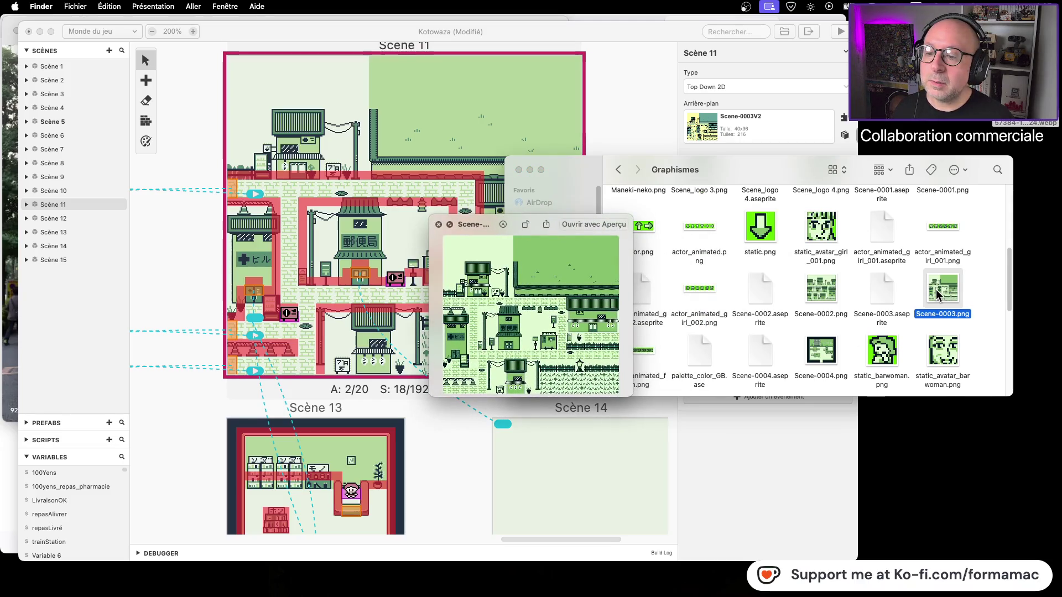
key(space)
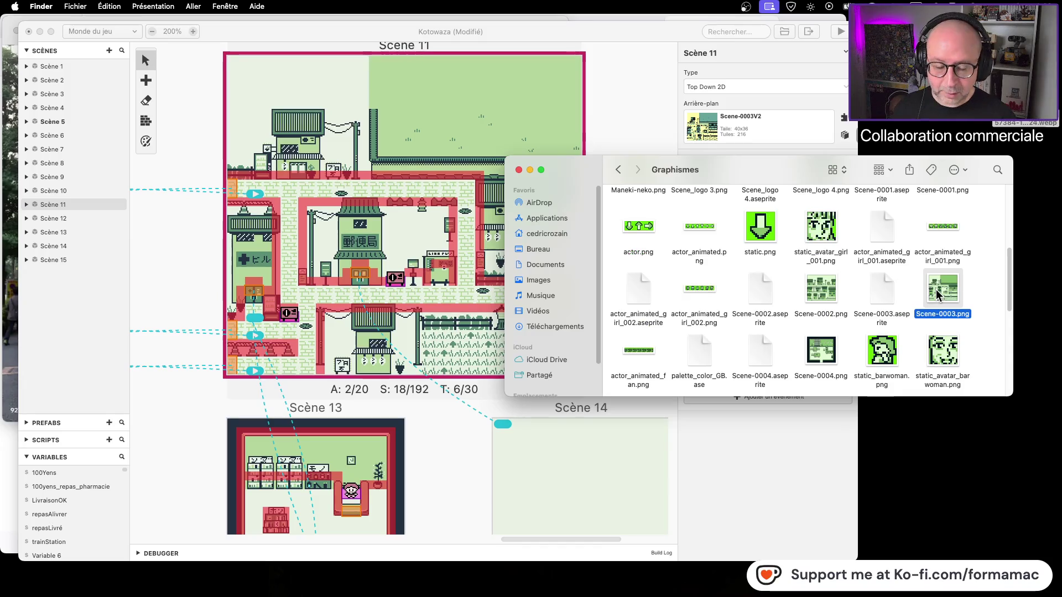
scroll(934, 295, down, 10)
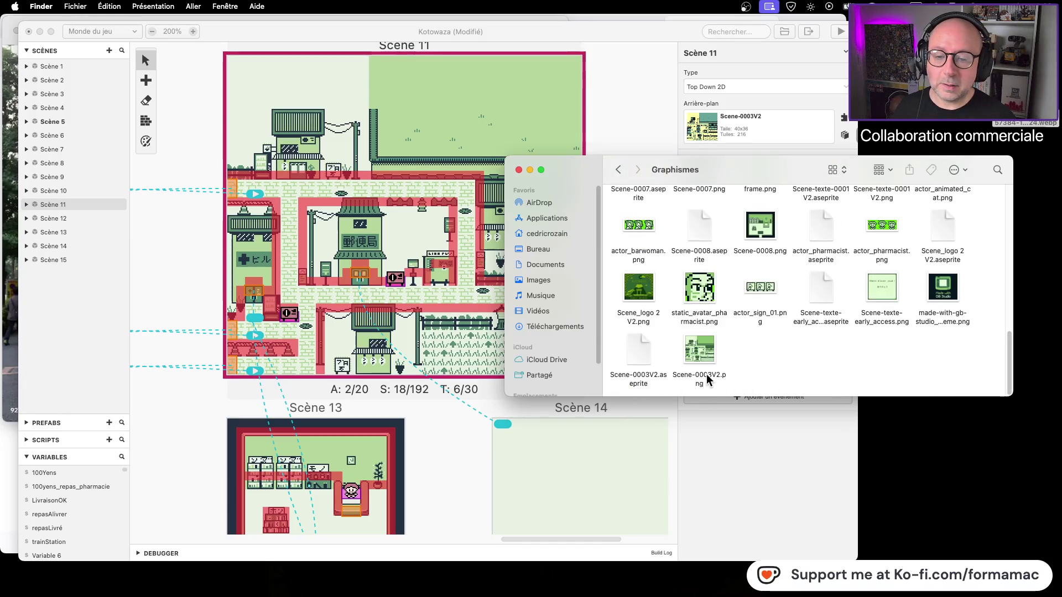
Rename Scene-0003V2.png to Scene-0003.png, tidy the folder icons, and select it for copying
click(713, 376)
click(713, 376)
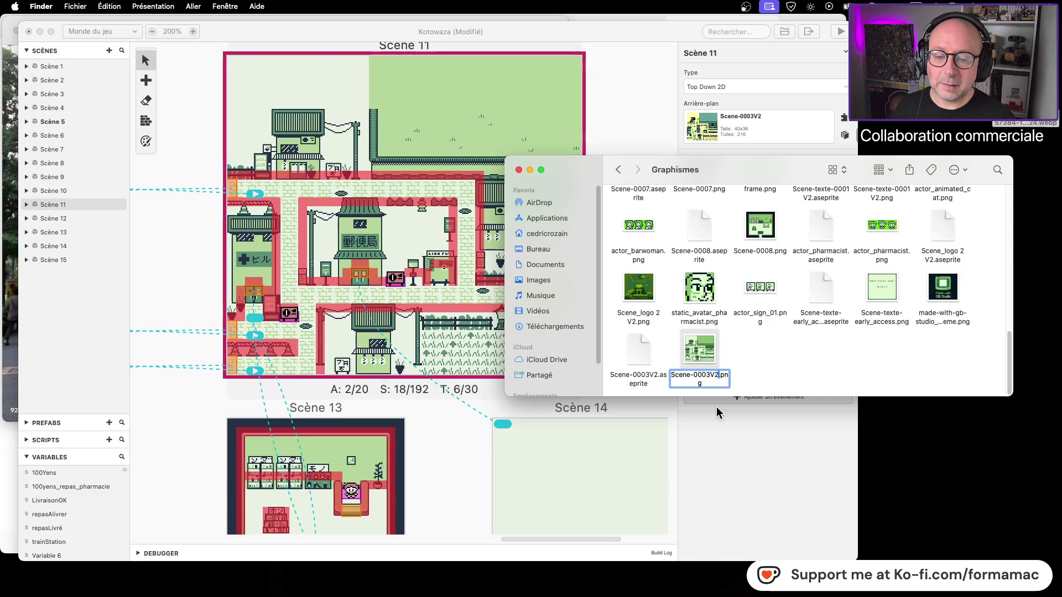
key(BackSpace)
key(BackSpace)
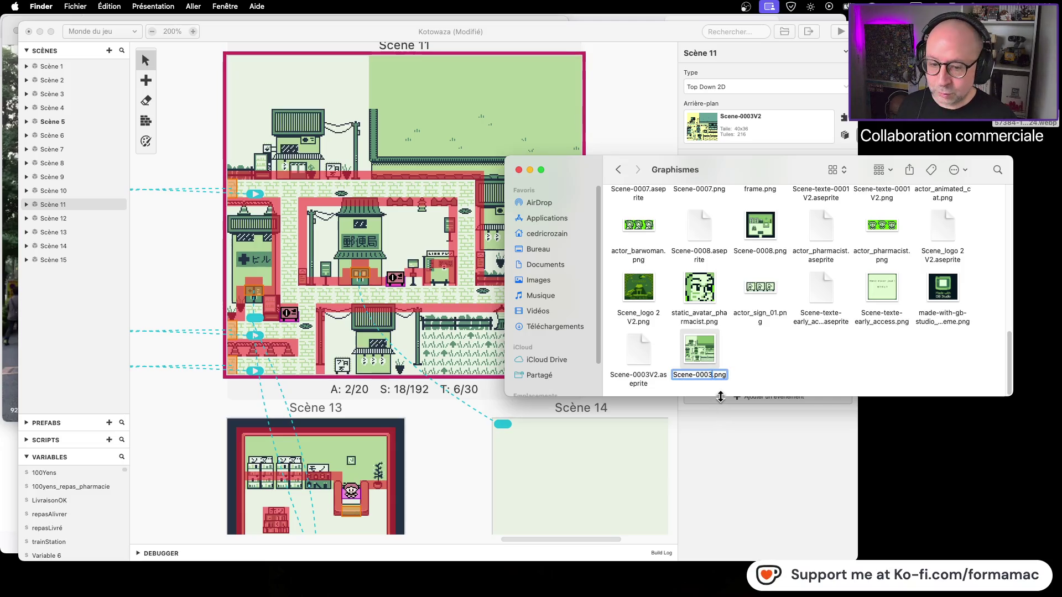
click(800, 361)
mouse_move(703, 351)
mouse_down()
mouse_move(870, 336)
mouse_move(868, 325)
mouse_move(949, 342)
mouse_move(954, 371)
mouse_up()
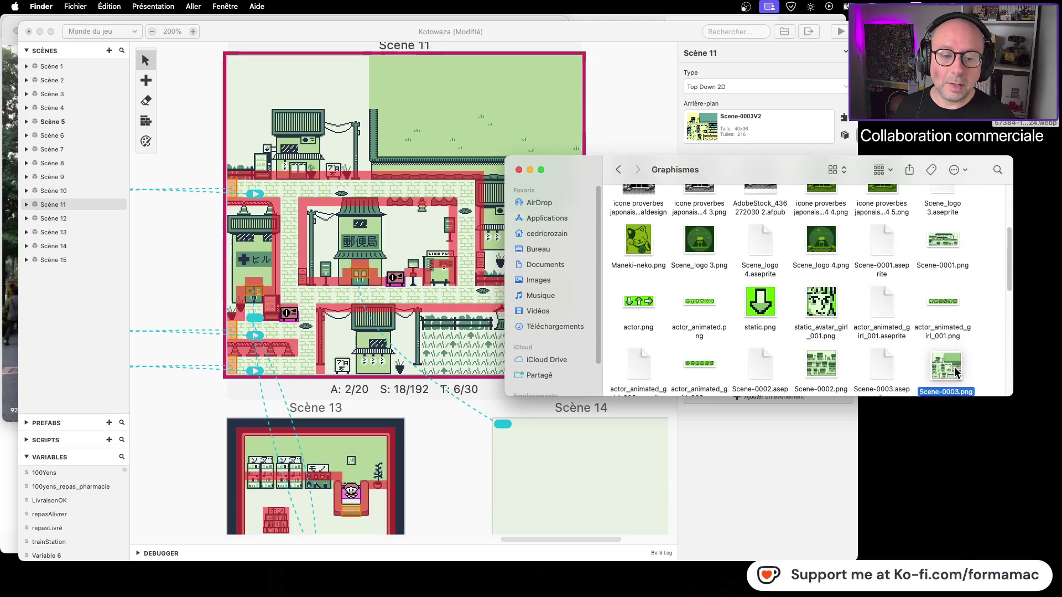
click(153, 6)
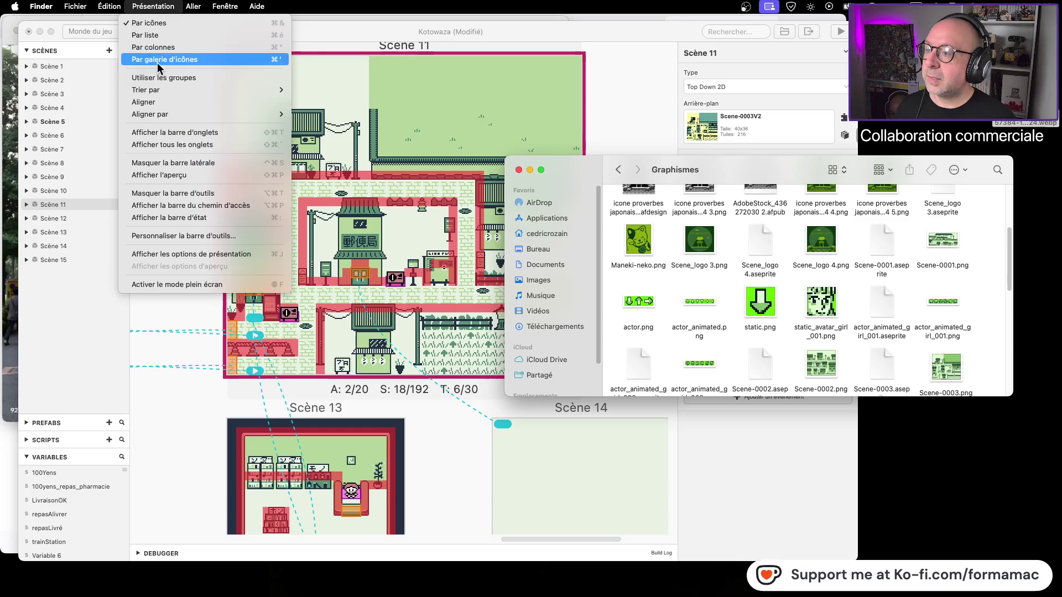
click(147, 103)
click(946, 365)
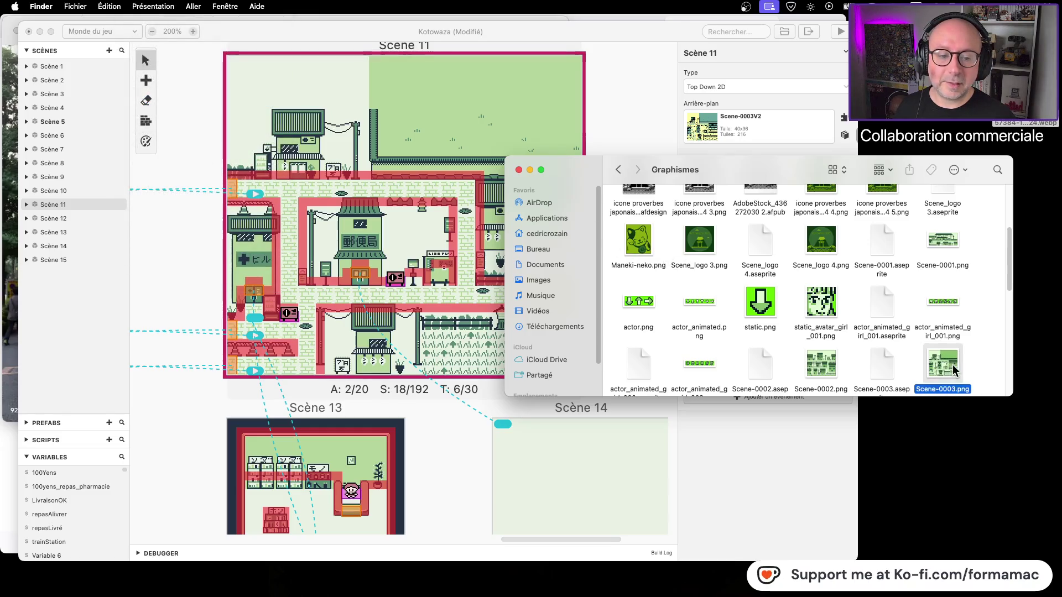
click(1002, 350)
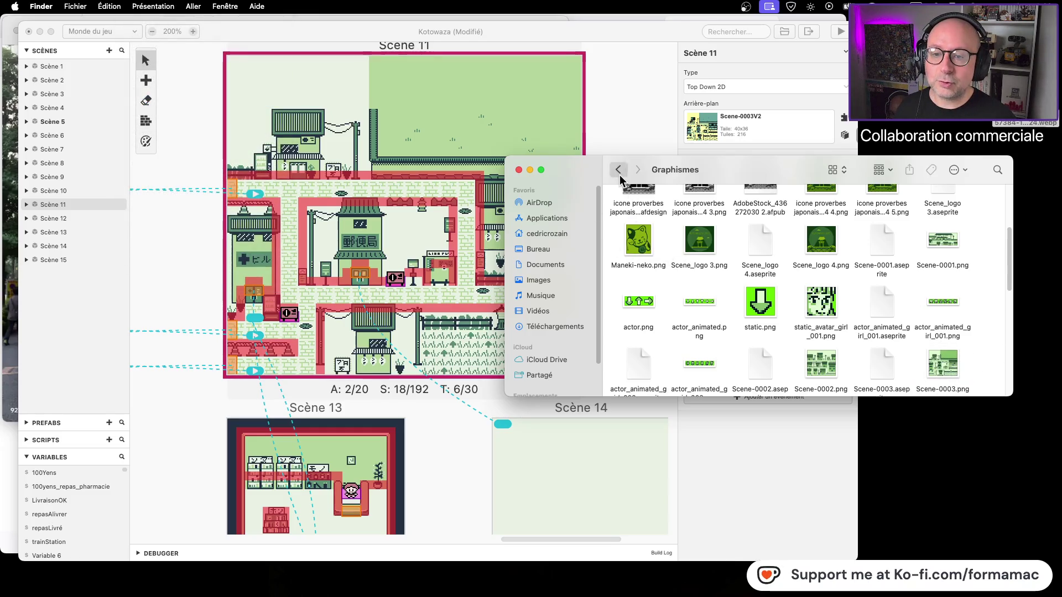
Paste Scene-0003.png into Kotowaza/assets/backgrounds, replacing the older copy
click(618, 170)
double_click(638, 213)
click(820, 213)
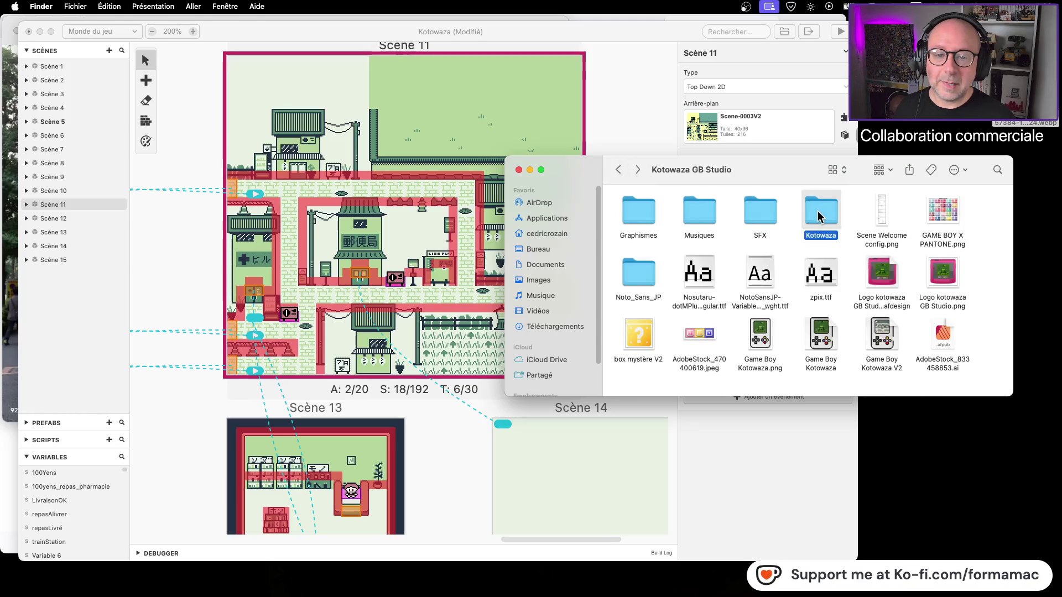
double_click(820, 214)
double_click(629, 217)
double_click(711, 228)
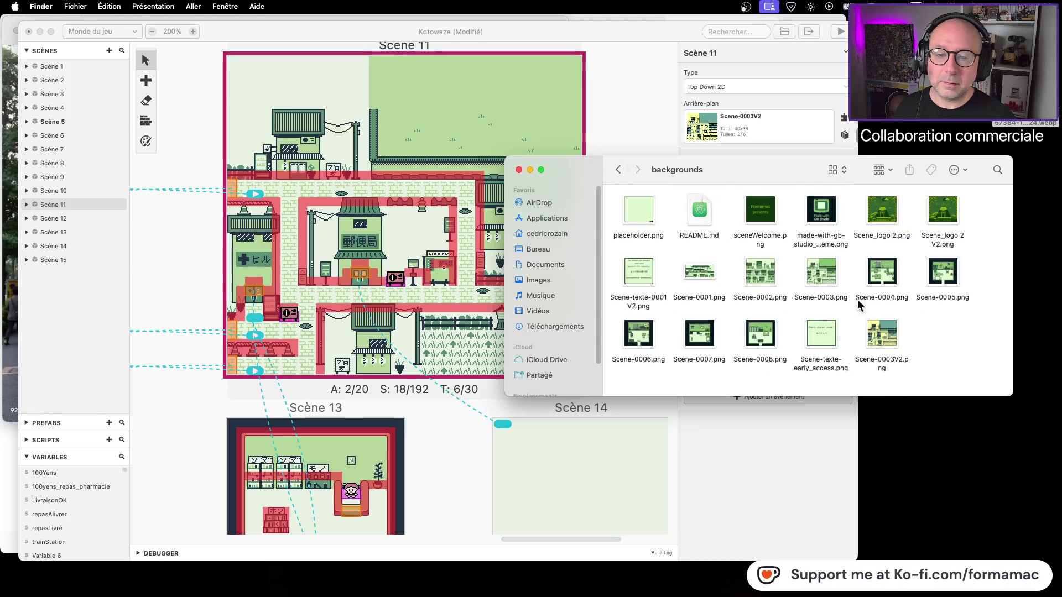
key(super+v)
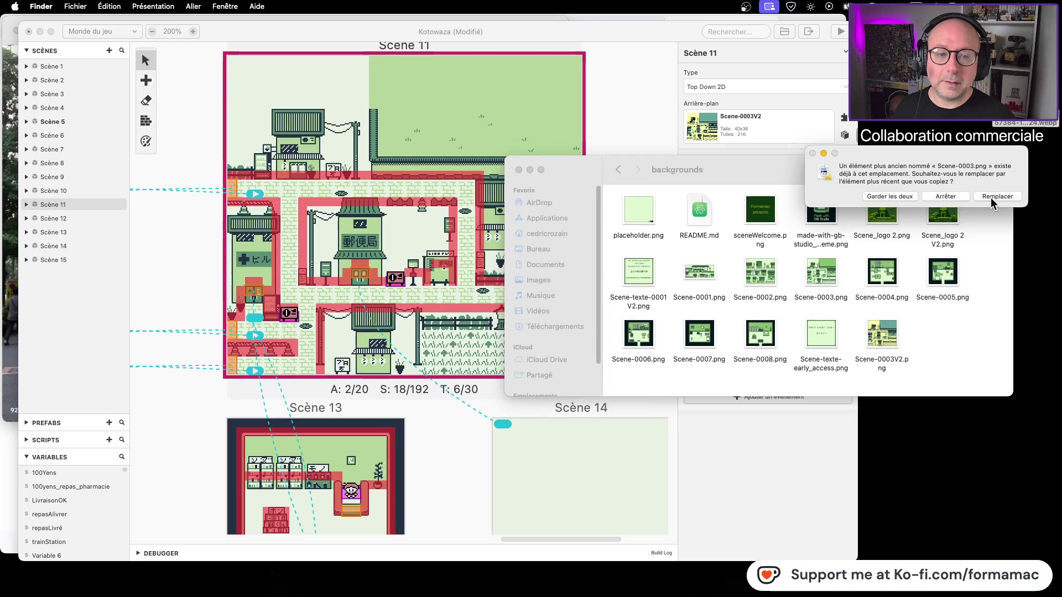
click(992, 197)
Delete Scene-0003V2.png, close the GB Studio window, and reopen Kotowaza.gbsproj
click(873, 336)
key(super+BackSpace)
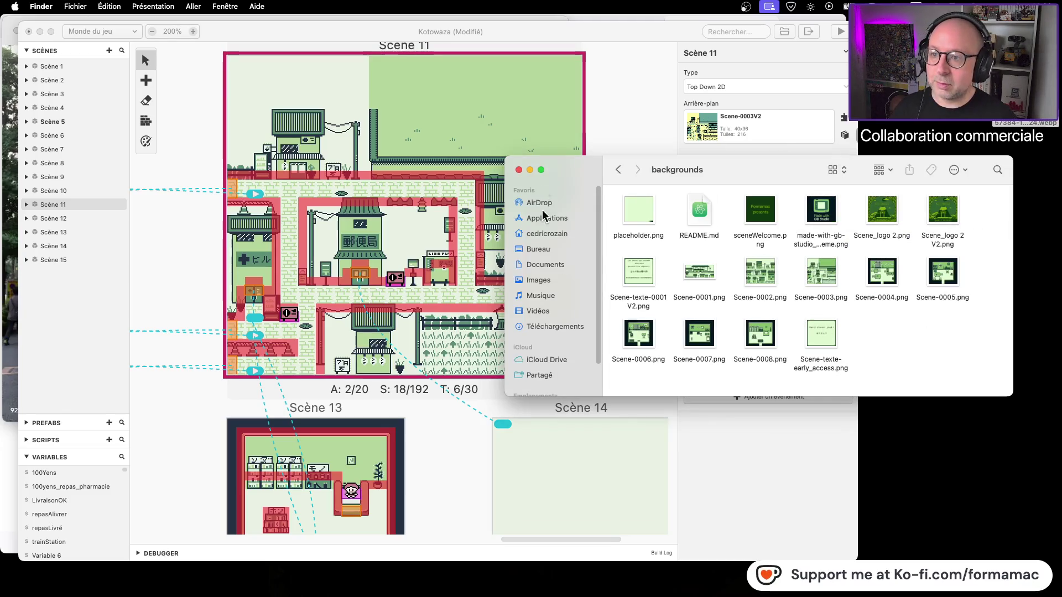
click(617, 88)
key(super+m)
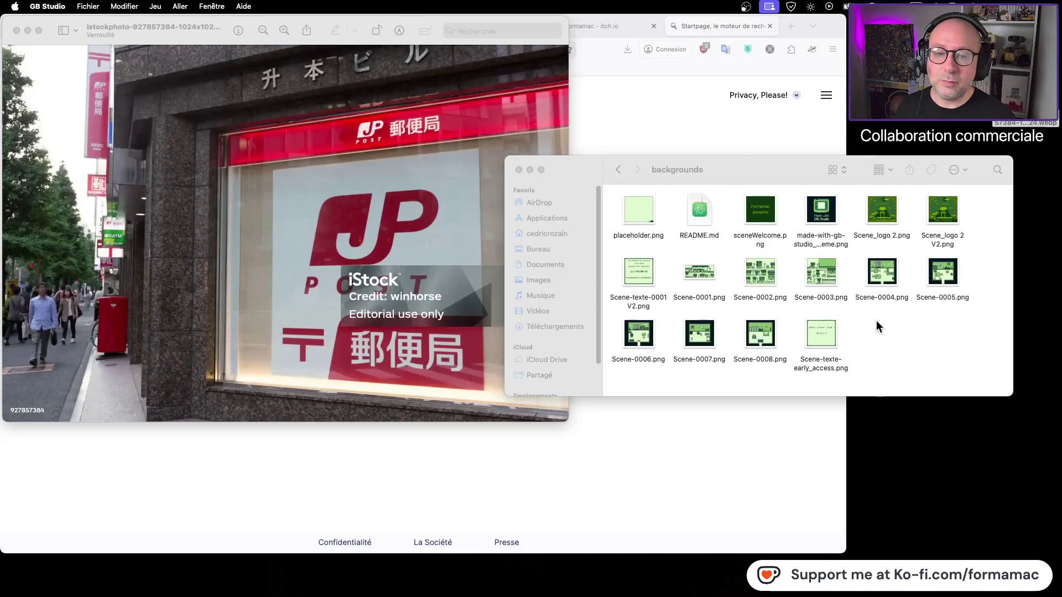
click(877, 327)
click(618, 169)
click(619, 169)
click(696, 208)
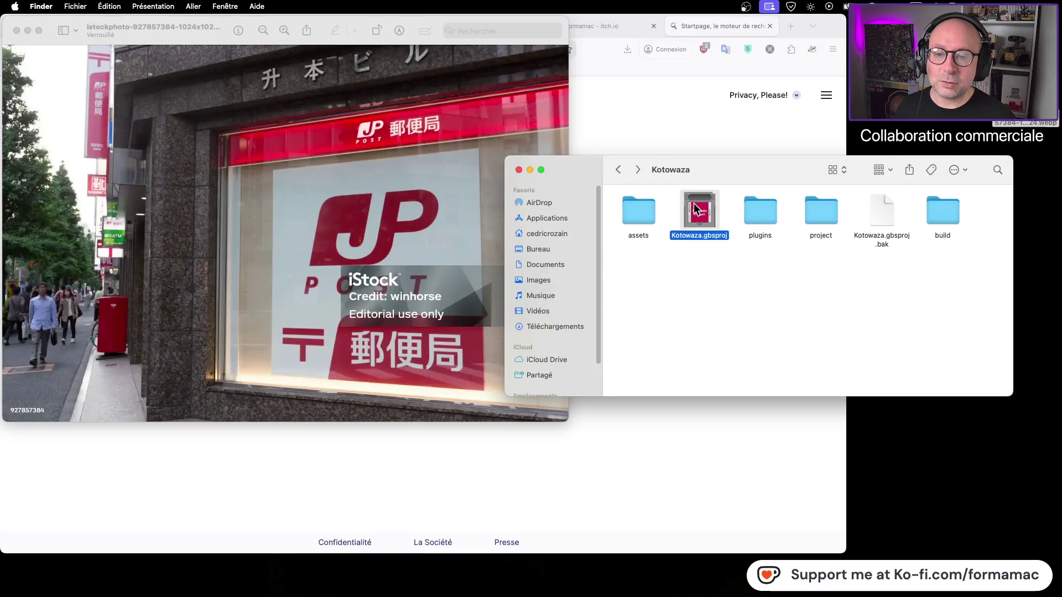
double_click(695, 209)
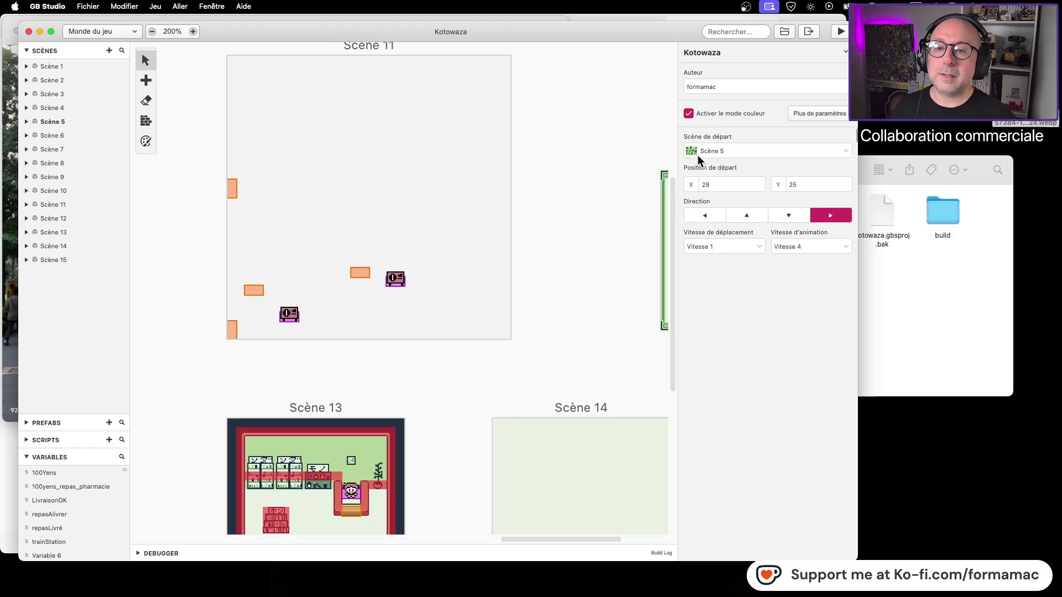
Choose Scene-0003 as Scène 11's background
click(501, 56)
click(729, 120)
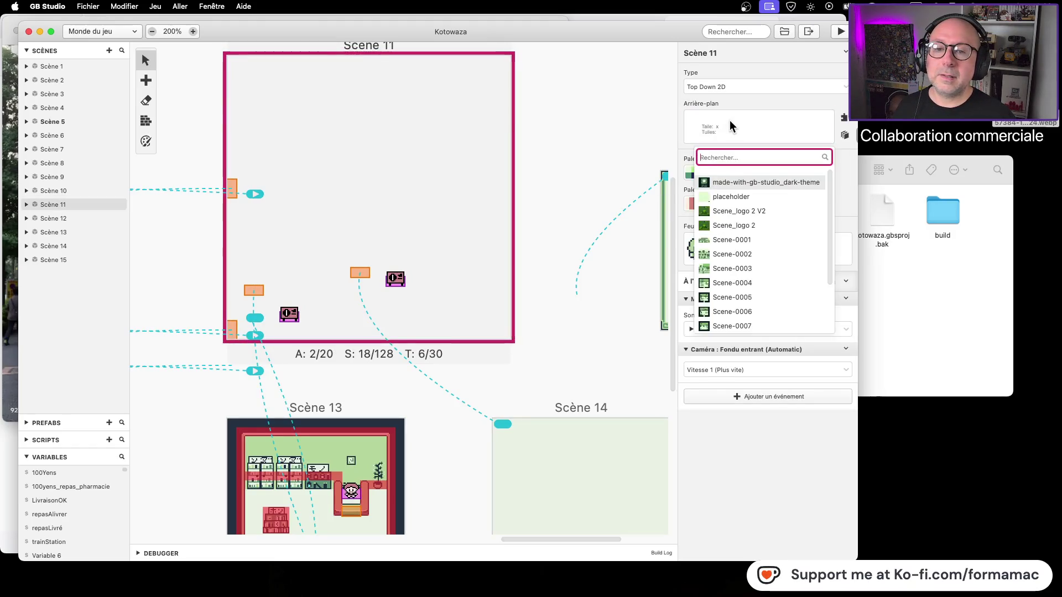
click(763, 268)
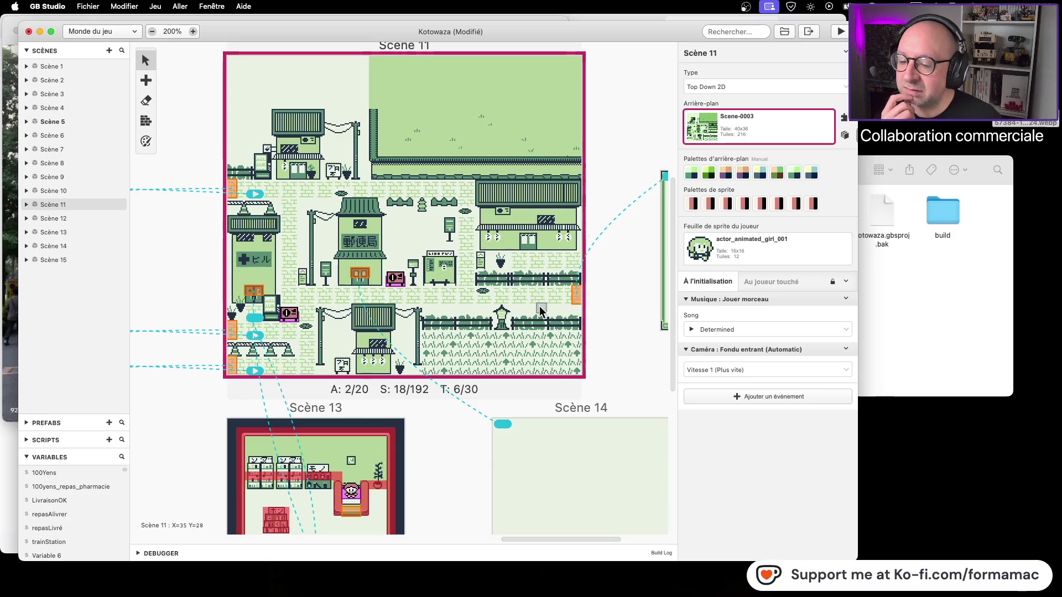
Navigate Finder back up to the top Kotowaza folder, then return to GB Studio
click(884, 310)
click(638, 170)
click(617, 169)
click(618, 170)
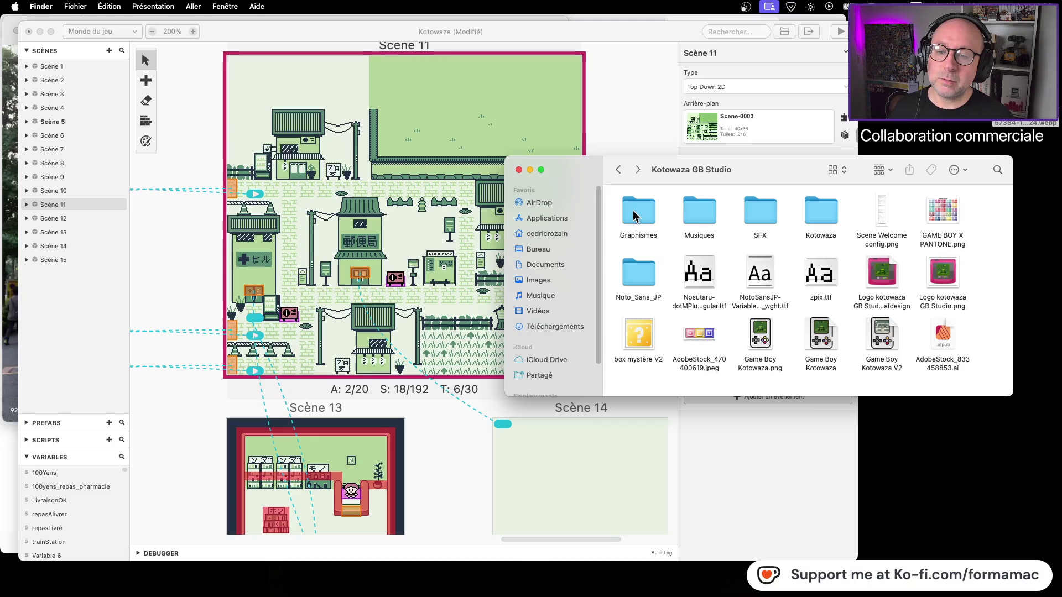
click(617, 170)
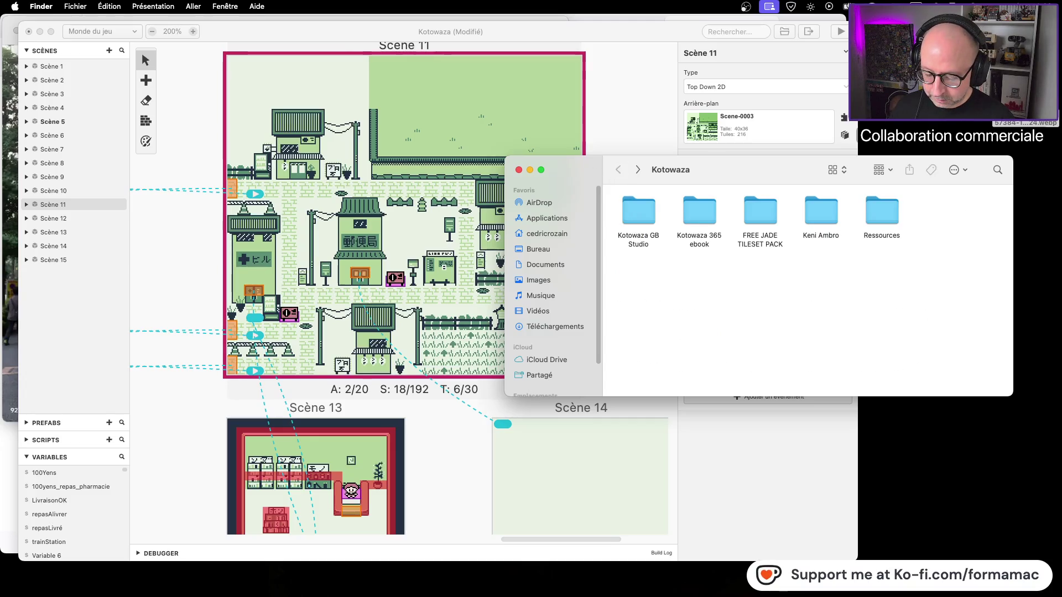
key(super+Tab)
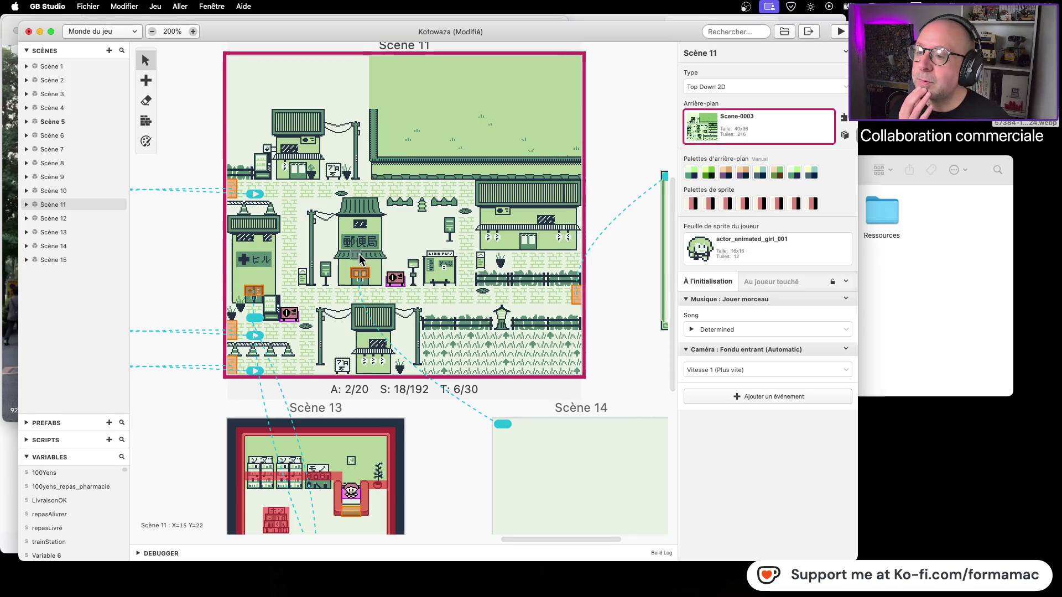
scroll(354, 246, up, 1)
scroll(354, 246, down, 1)
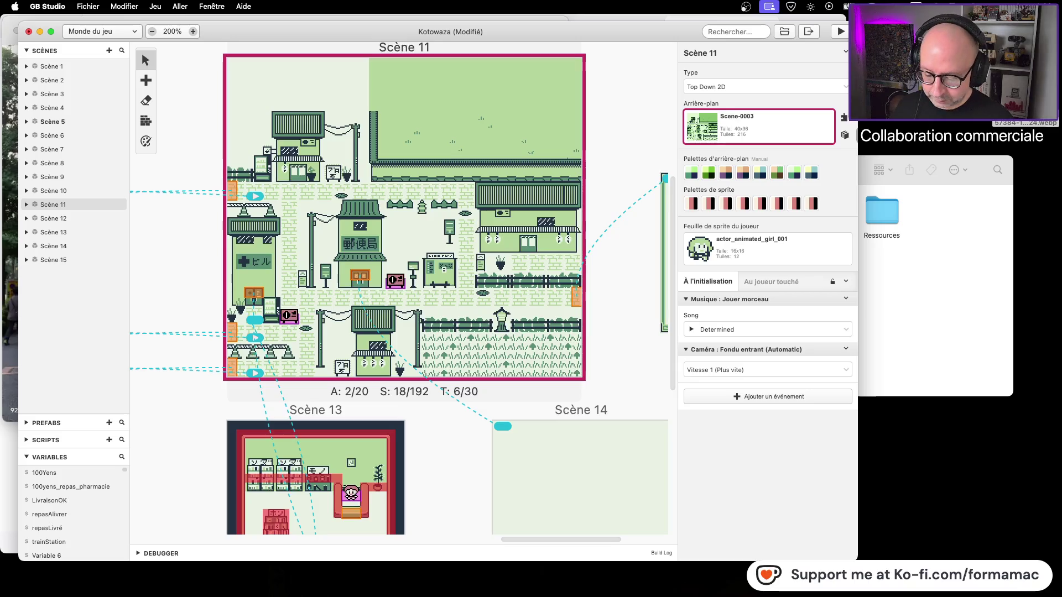
Open Scene-0003.aseprite from Graphismes in LibreSprite, enlarging the window and zooming in
click(887, 266)
double_click(637, 213)
double_click(637, 215)
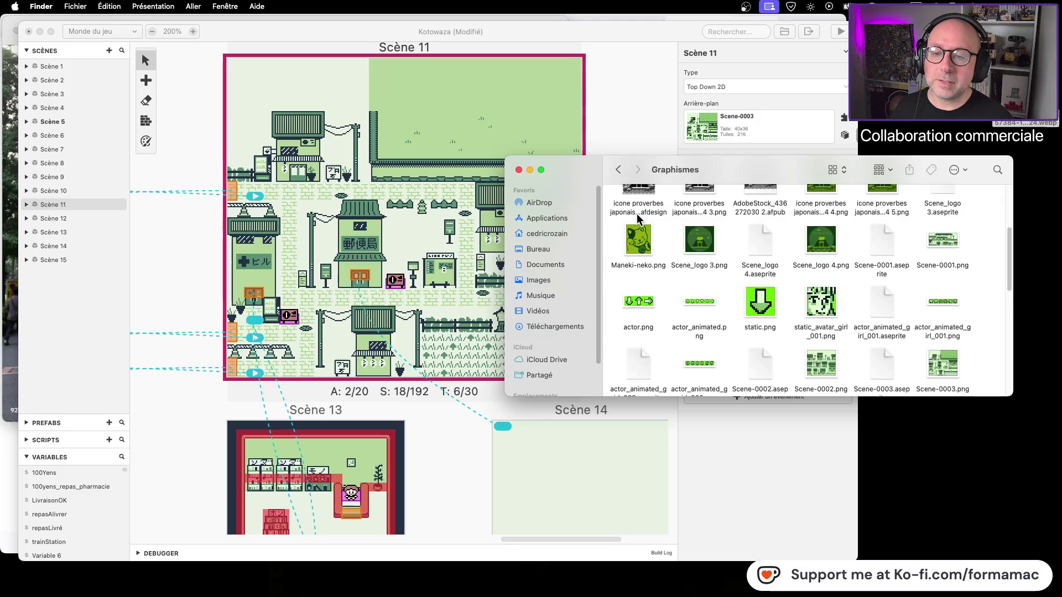
scroll(774, 299, up, 1)
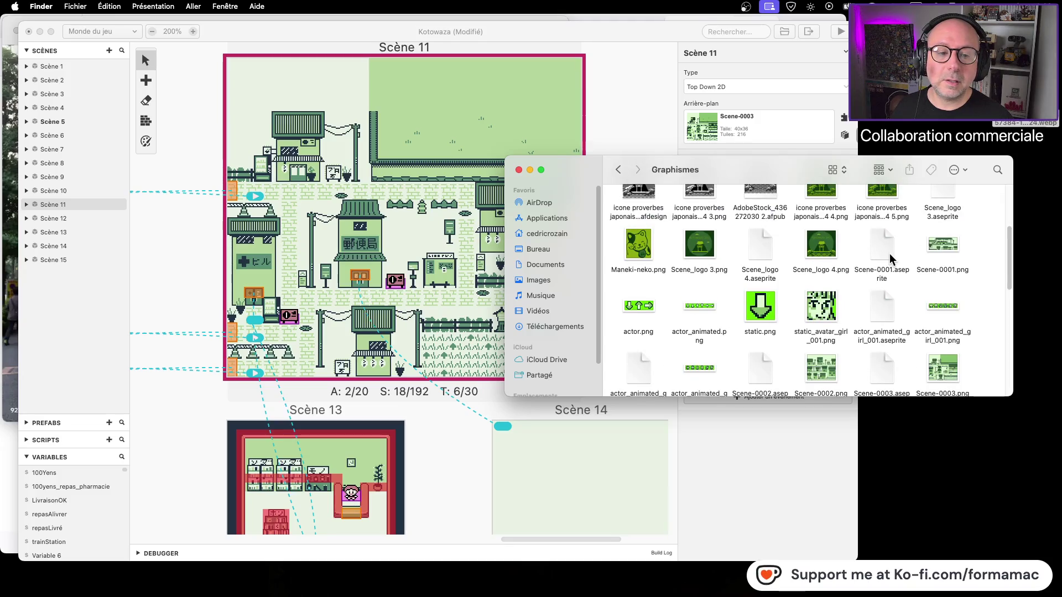
scroll(890, 260, down, 2)
double_click(878, 355)
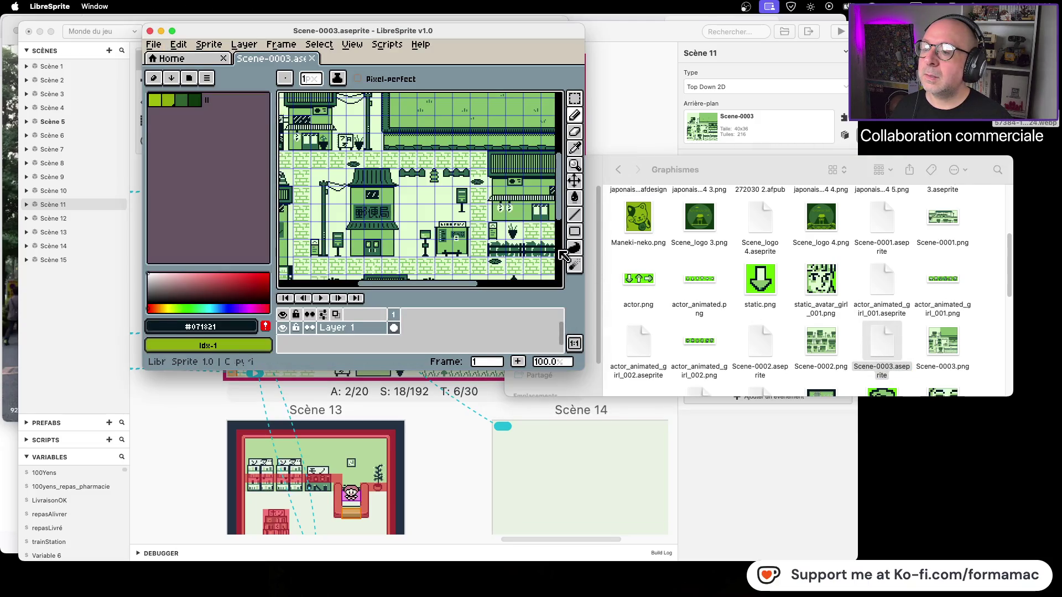
drag(581, 368, 857, 558)
scroll(598, 354, up, 2)
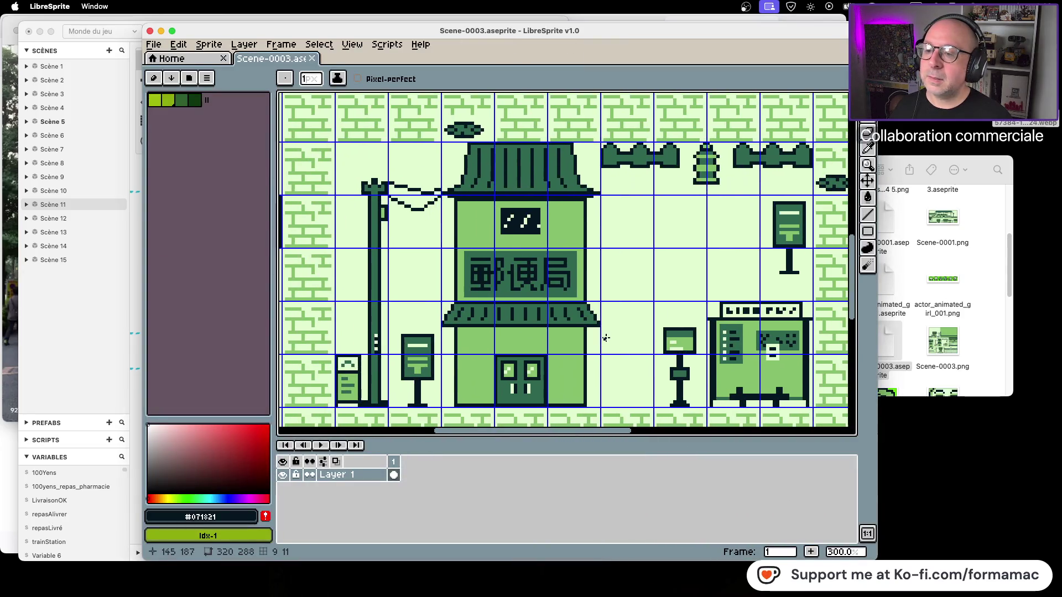
scroll(586, 327, up, 1)
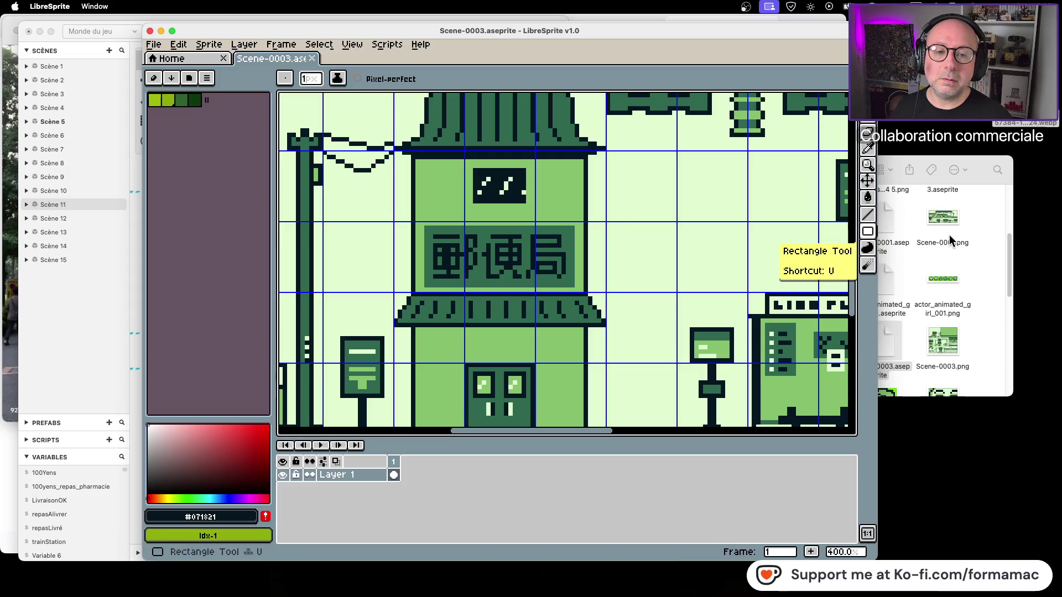
Preview Scene-0003.png in Finder, then return to LibreSprite's File menu
click(916, 166)
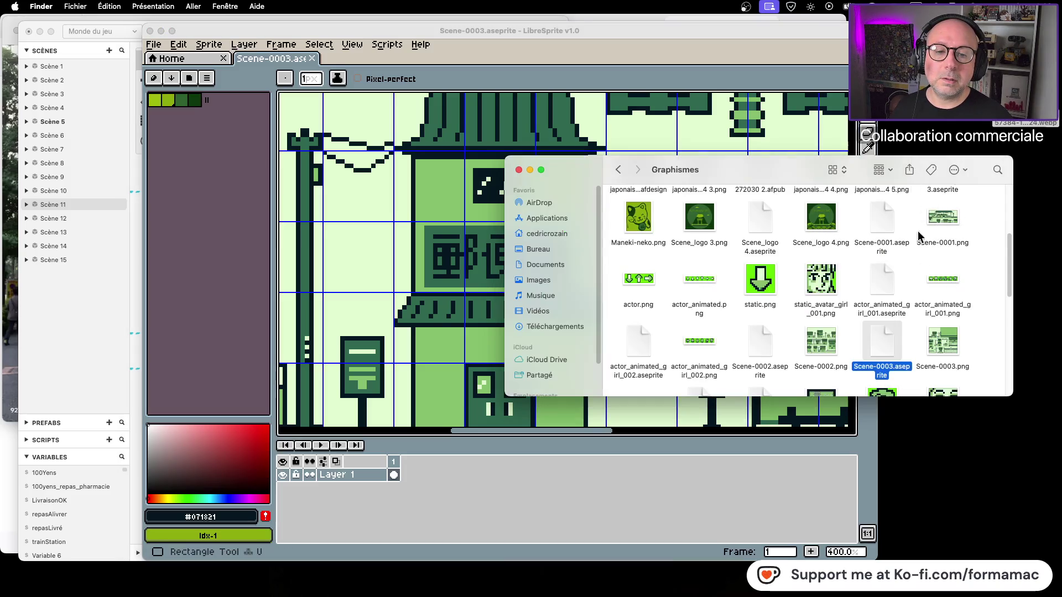
click(939, 336)
key(space)
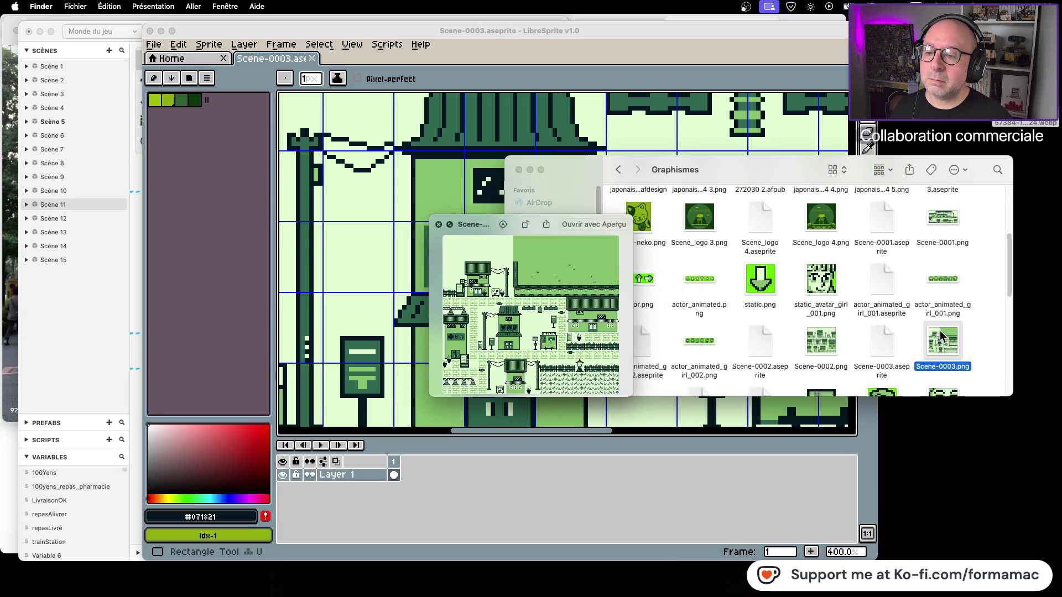
key(space)
click(270, 58)
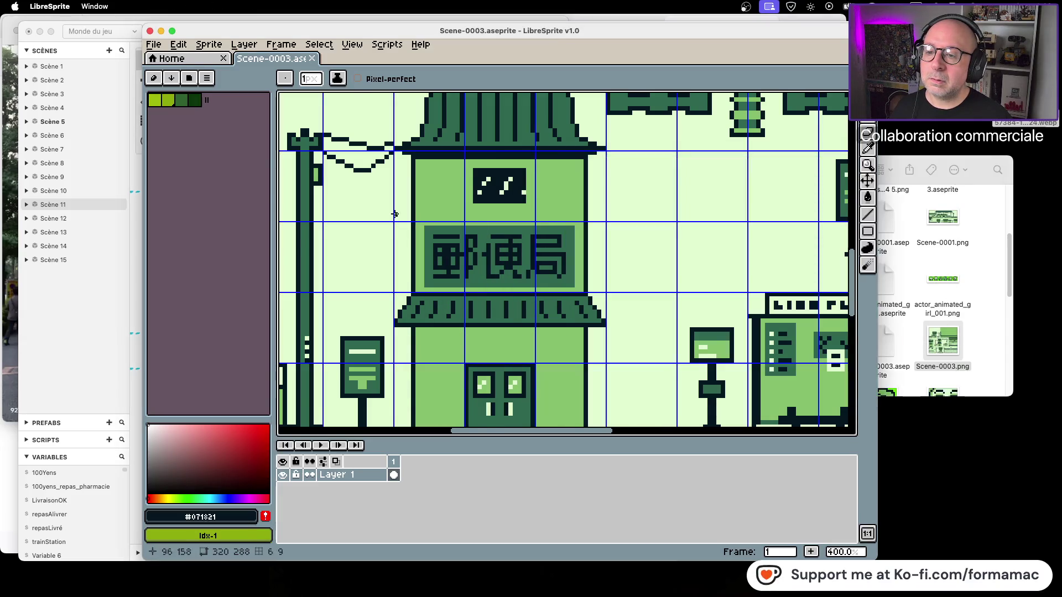
click(154, 44)
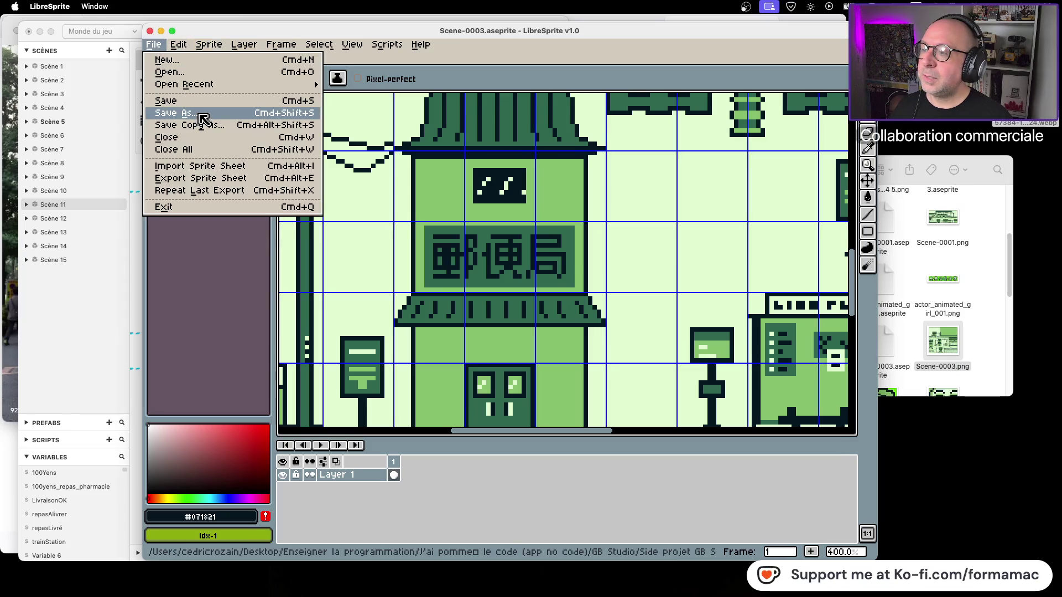
Save the artwork as a PNG, overwriting the existing Scene-0003.png
click(202, 114)
click(328, 519)
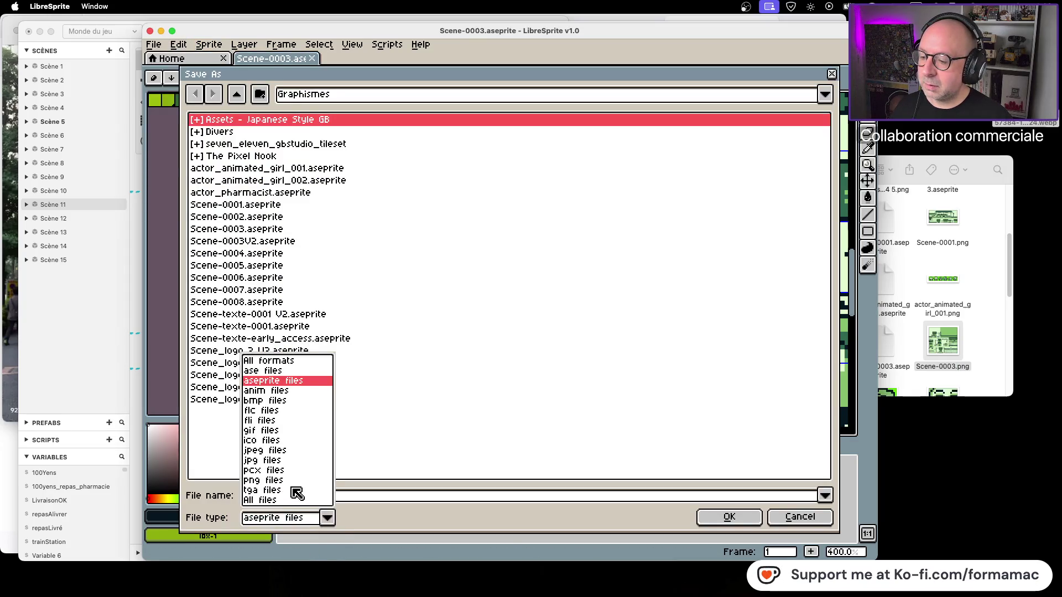
click(297, 488)
click(730, 517)
click(457, 332)
Check the exported Scene-0003.png with Quick Look in the Graphismes folder
click(947, 310)
click(952, 342)
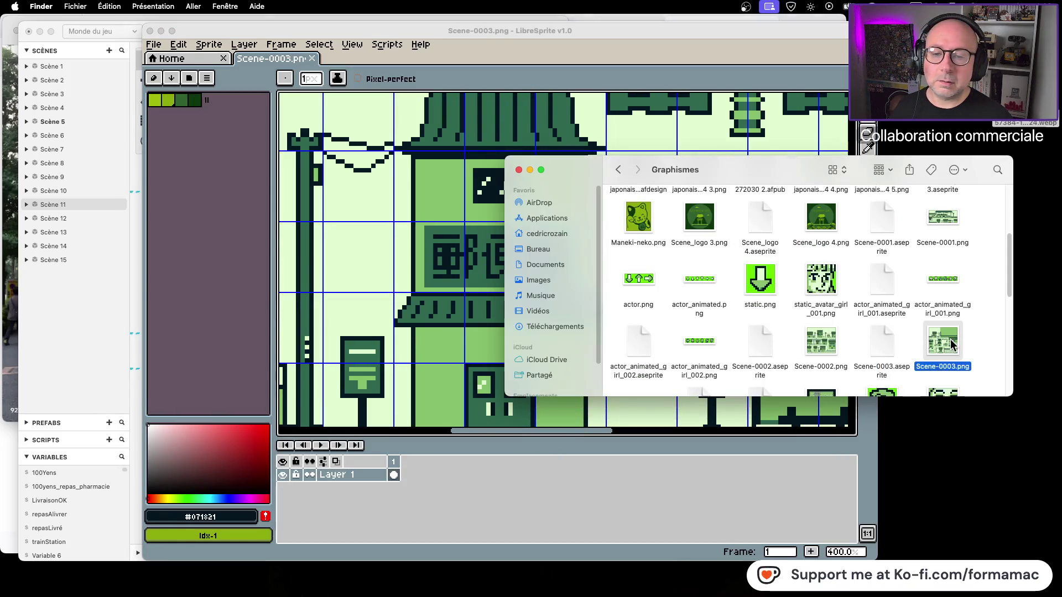
key(space)
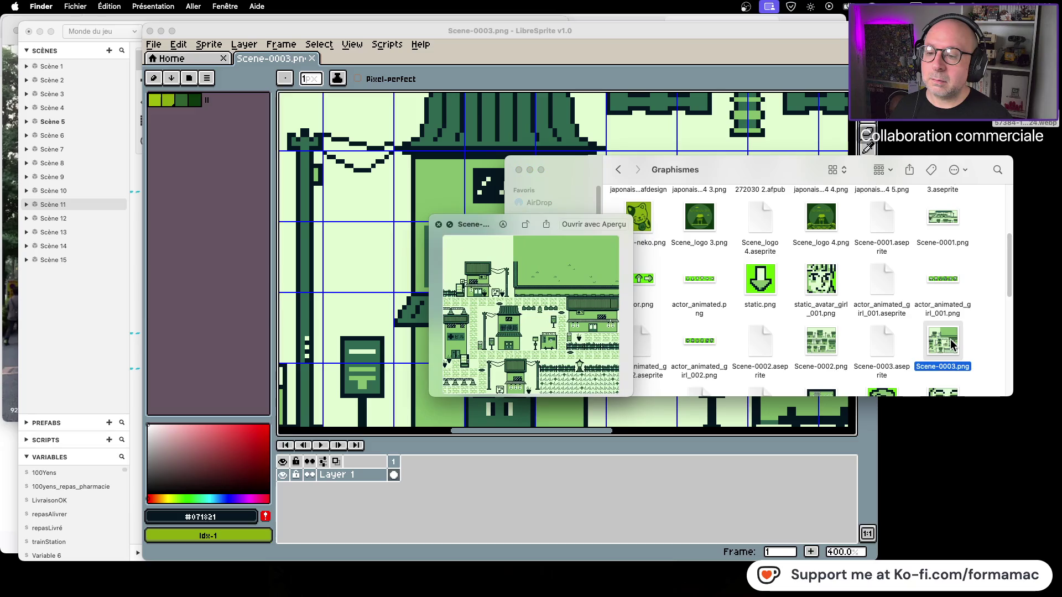
key(space)
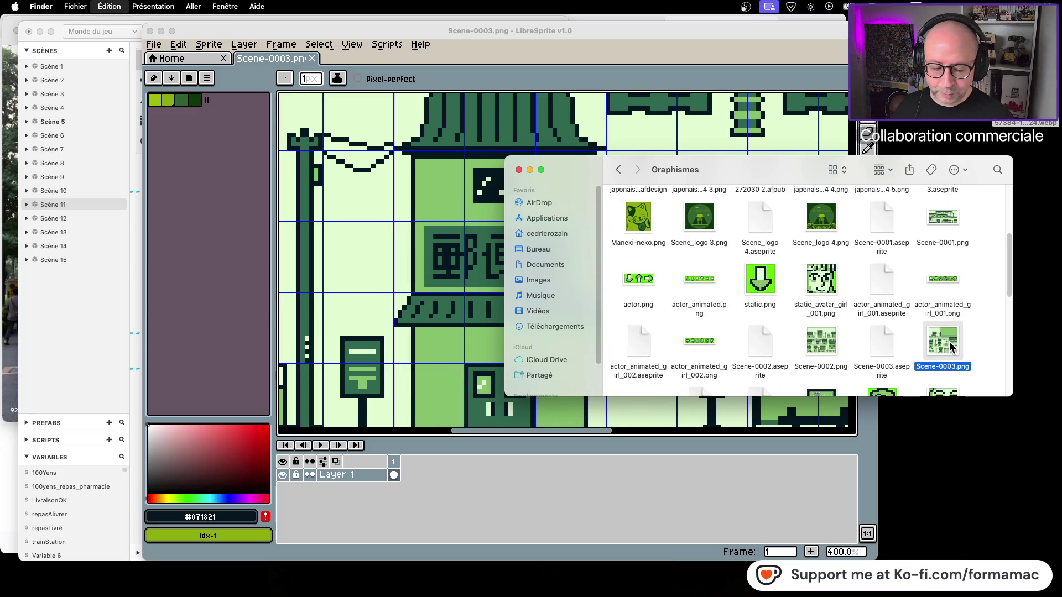
Paste Scene-0003.png into Kotowaza/assets/backgrounds, choosing Remplacer to overwrite the old file
click(946, 262)
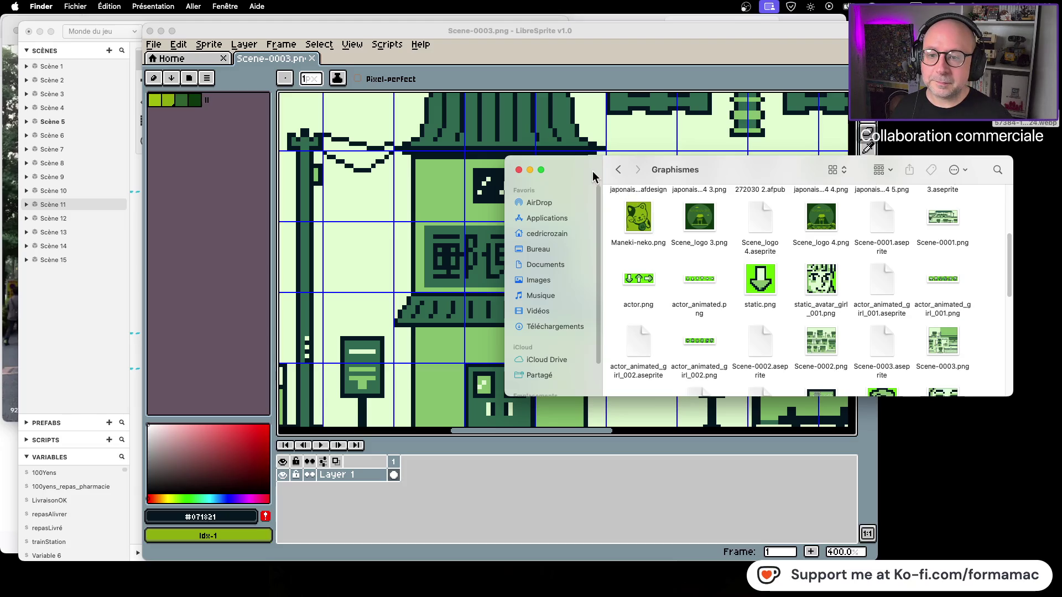
click(620, 169)
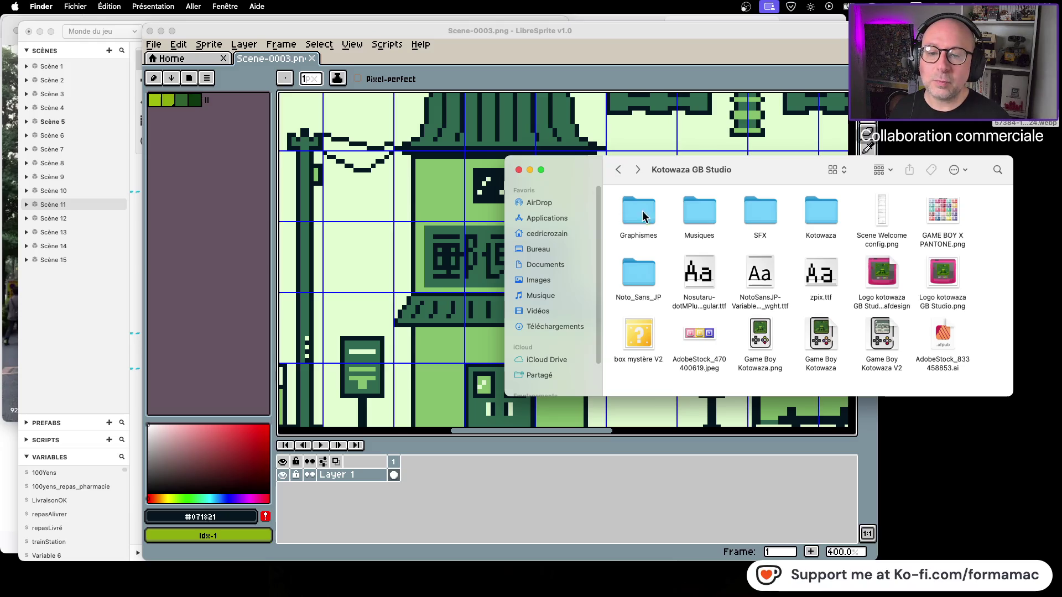
double_click(824, 214)
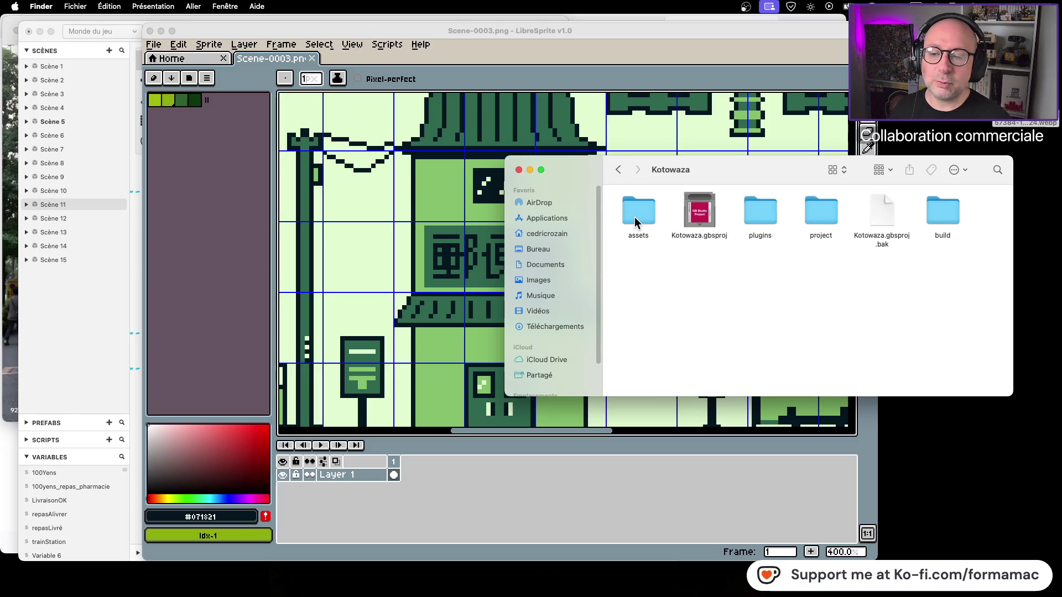
double_click(636, 222)
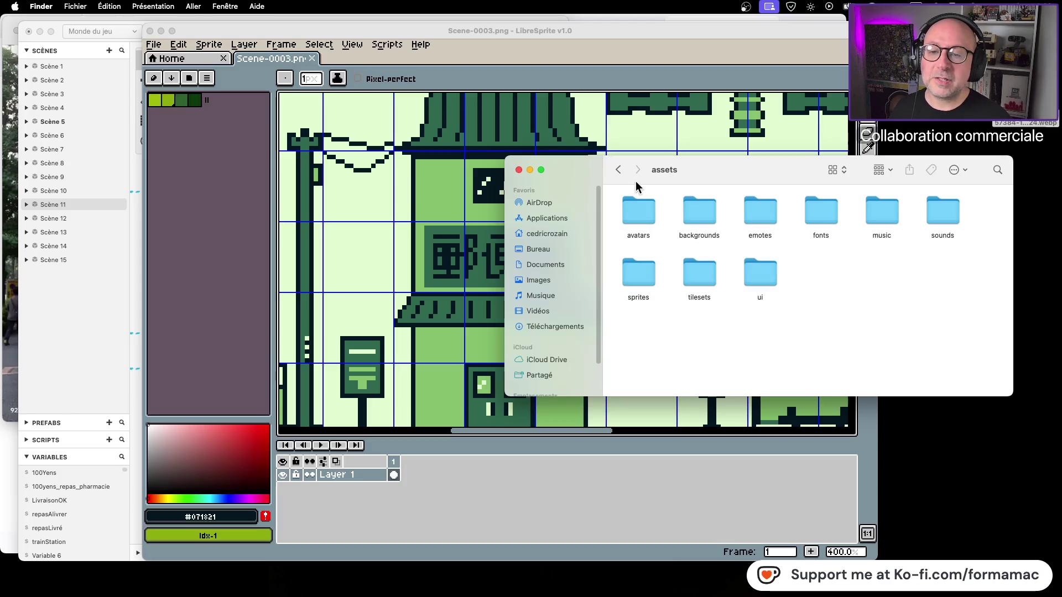
double_click(699, 216)
key(super+v)
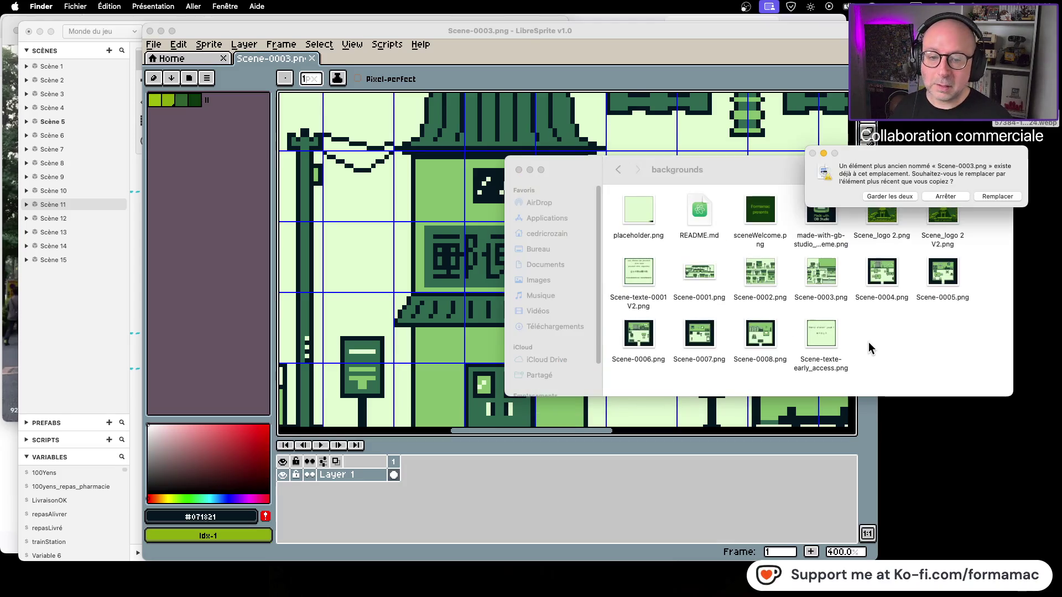
click(997, 197)
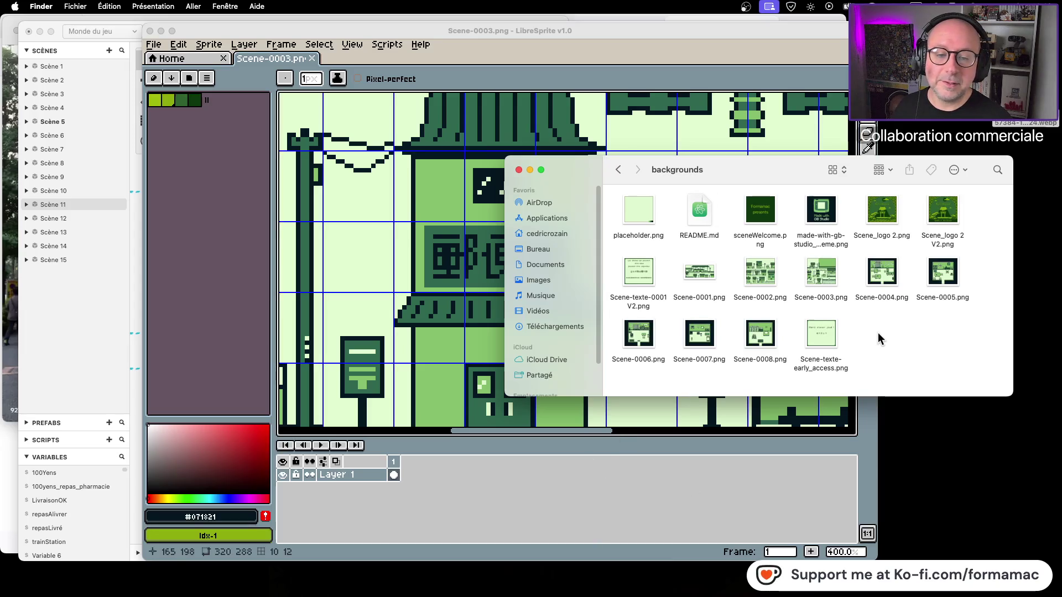
mouse_move(765, 174)
mouse_down()
mouse_move(837, 212)
mouse_move(792, 240)
mouse_move(811, 246)
mouse_move(784, 270)
mouse_up()
scroll(414, 224, down, 3)
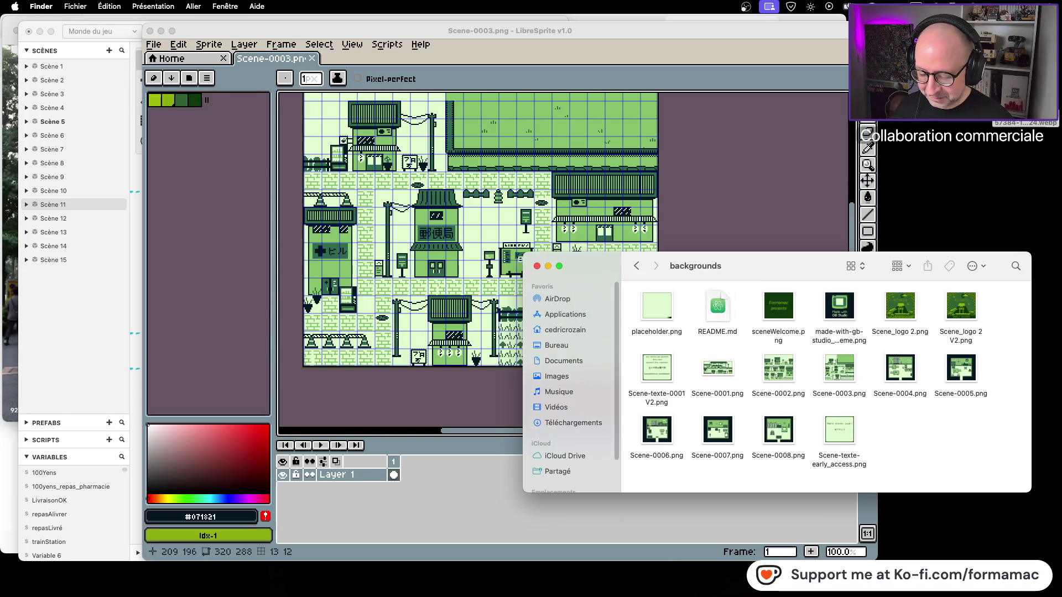
Quit GB Studio and reopen Kotowaza.gbsproj from the Kotowaza project folder
key(super+Tab)
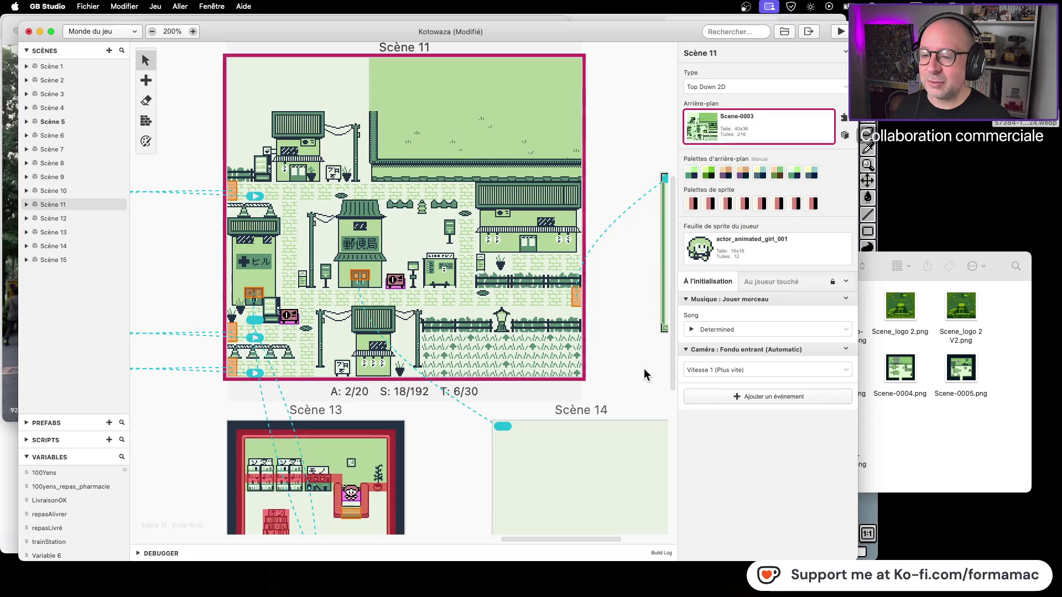
click(624, 302)
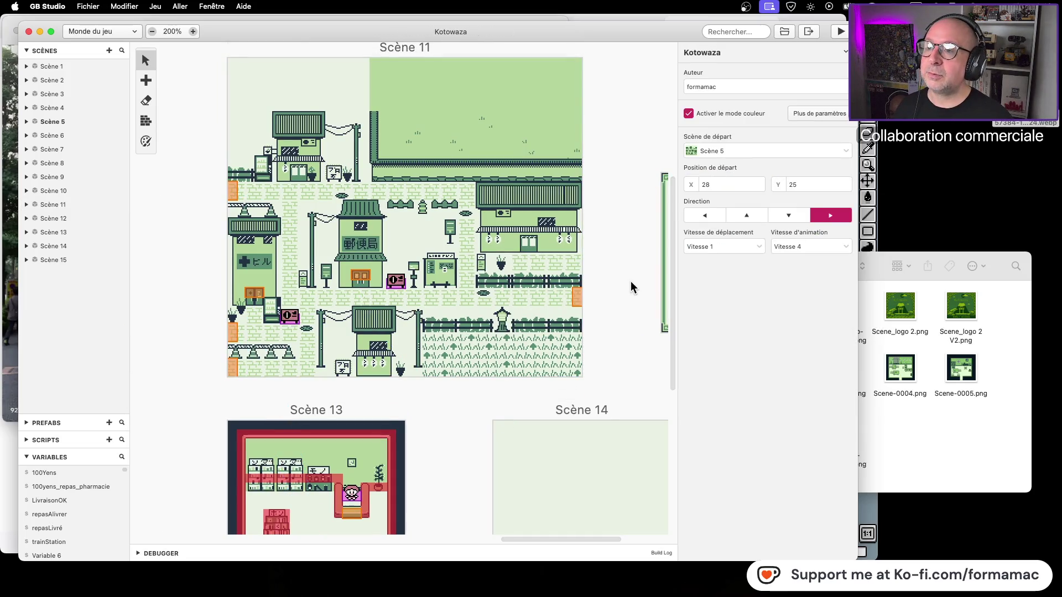
key(super+Tab)
click(653, 276)
click(644, 267)
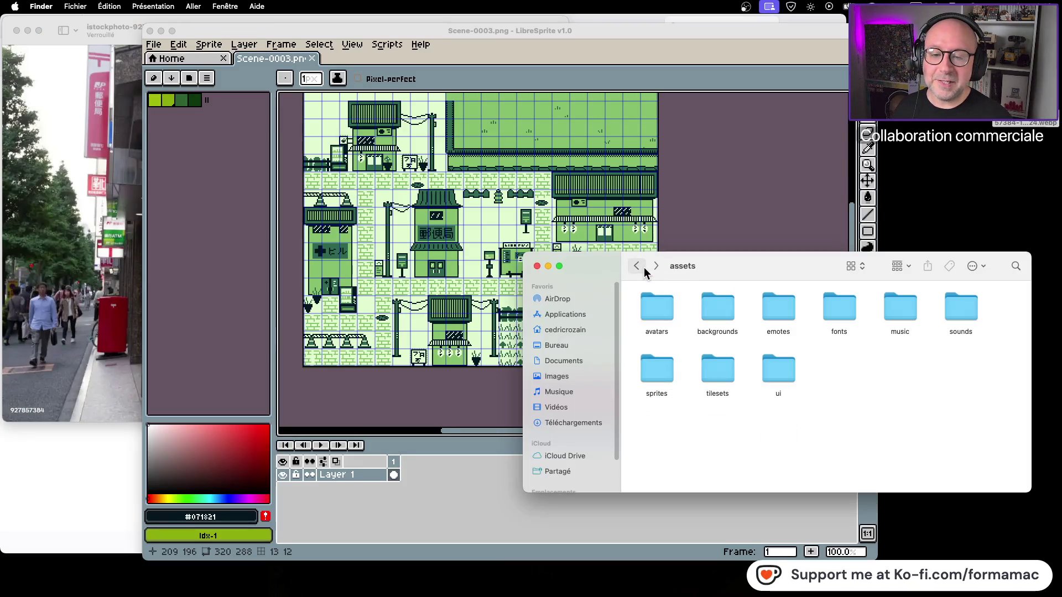
click(644, 269)
double_click(717, 307)
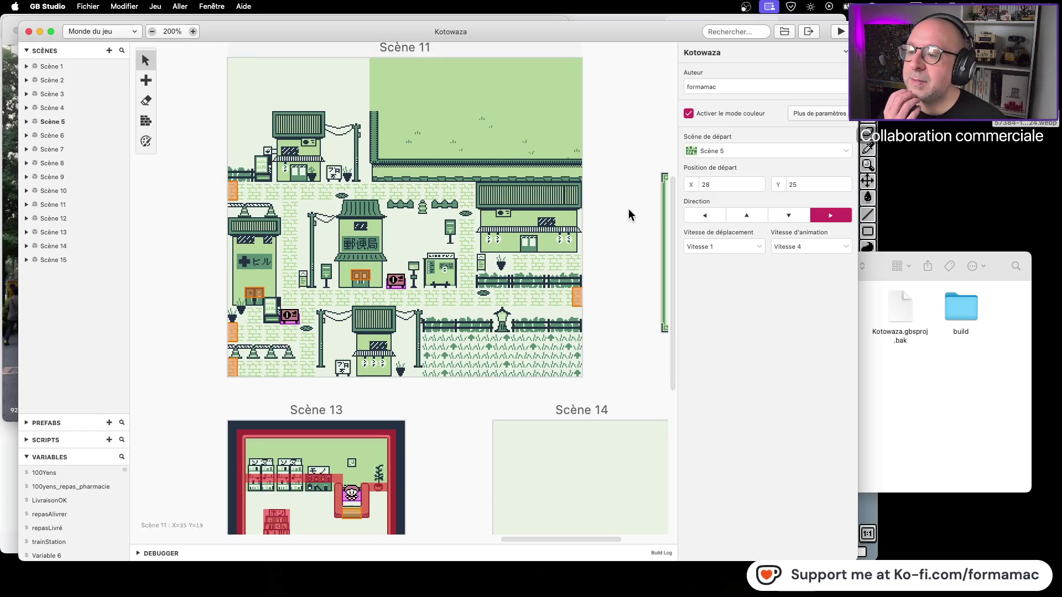
Zoom the world view to 400% then 200% and inspect Scène 11's post-office door trigger
scroll(320, 269, up, 5)
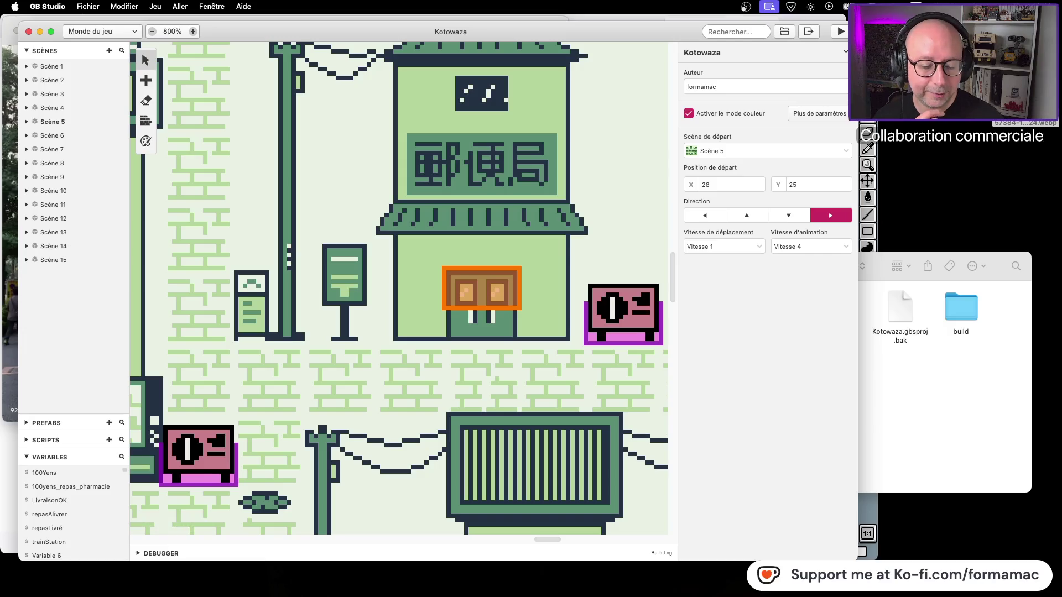
scroll(382, 252, down, 1)
click(152, 32)
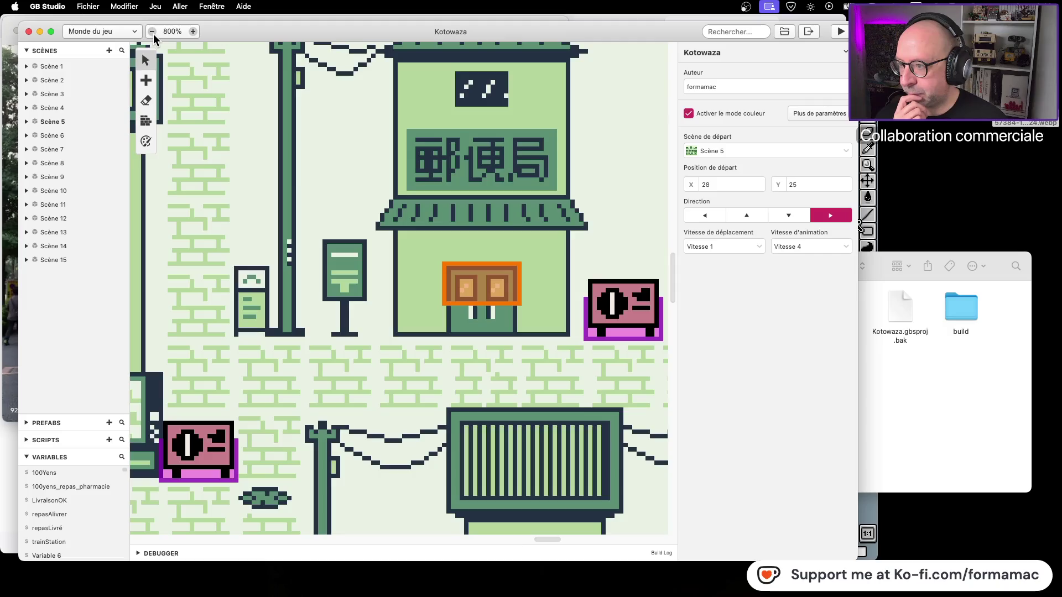
scroll(539, 247, up, 3)
scroll(539, 247, up, 5)
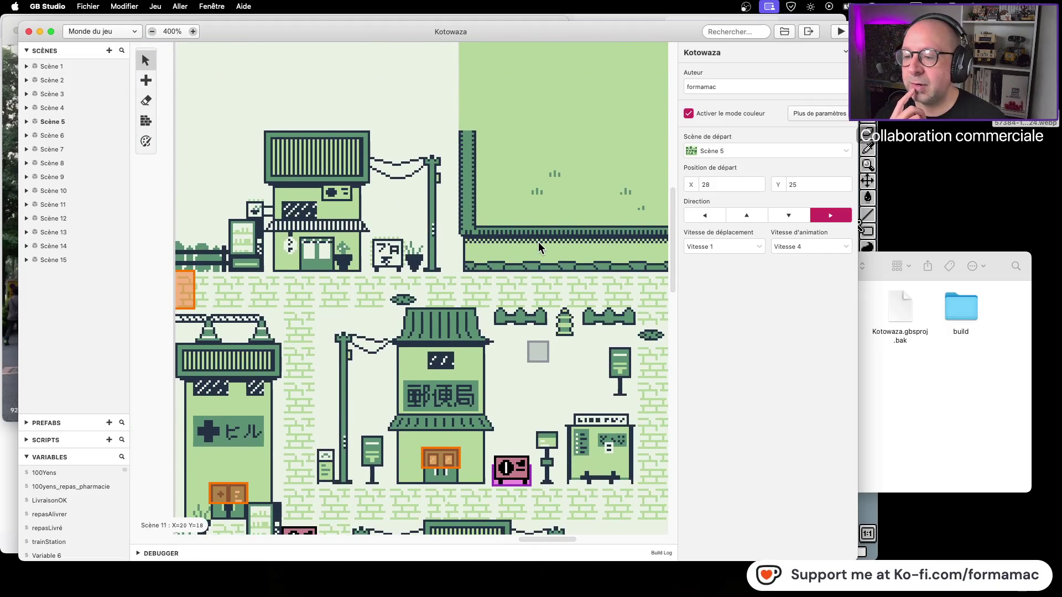
scroll(539, 247, down, 5)
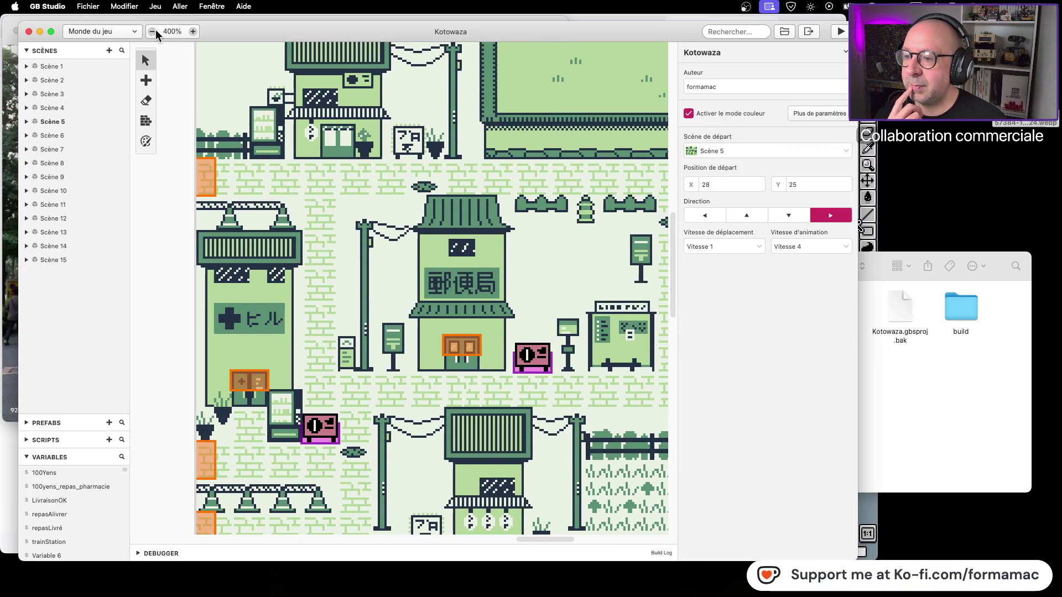
click(154, 31)
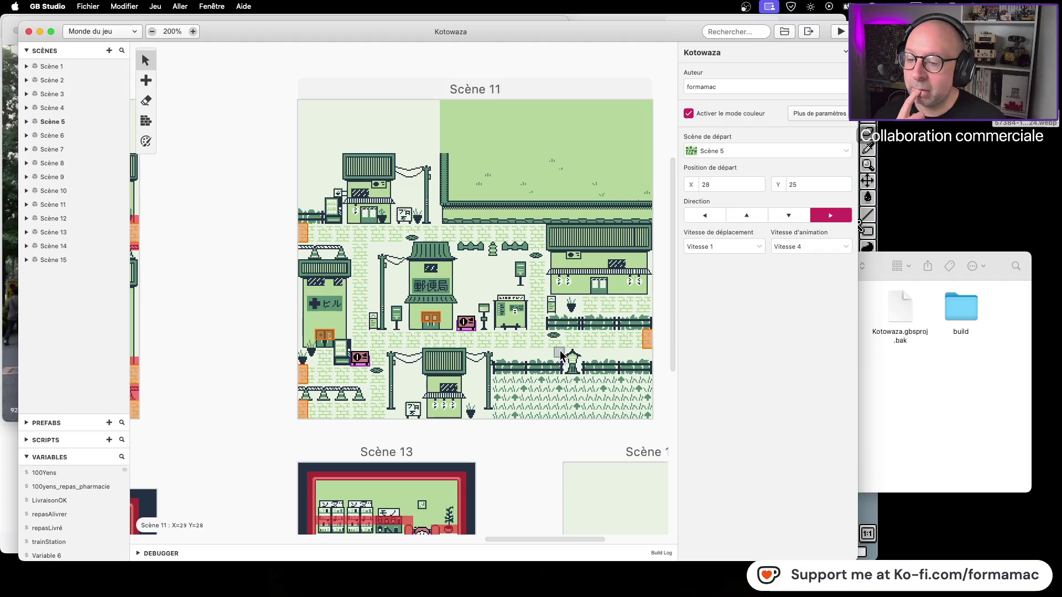
scroll(560, 360, down, 5)
scroll(560, 360, right, 3)
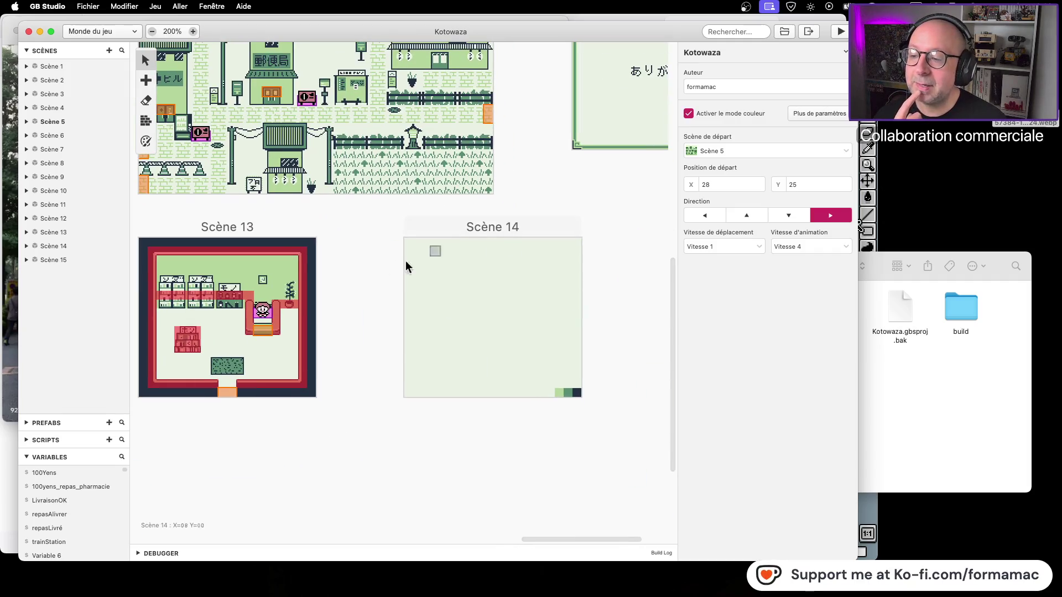
click(259, 95)
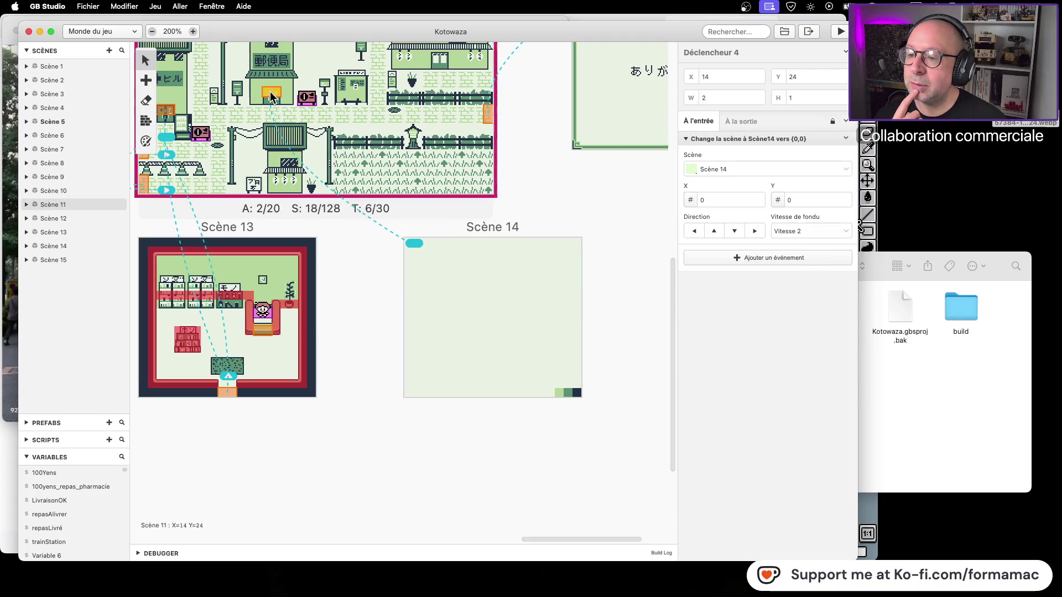
Close the Kotowaza Finder window and move the LibreSprite window further right
click(912, 409)
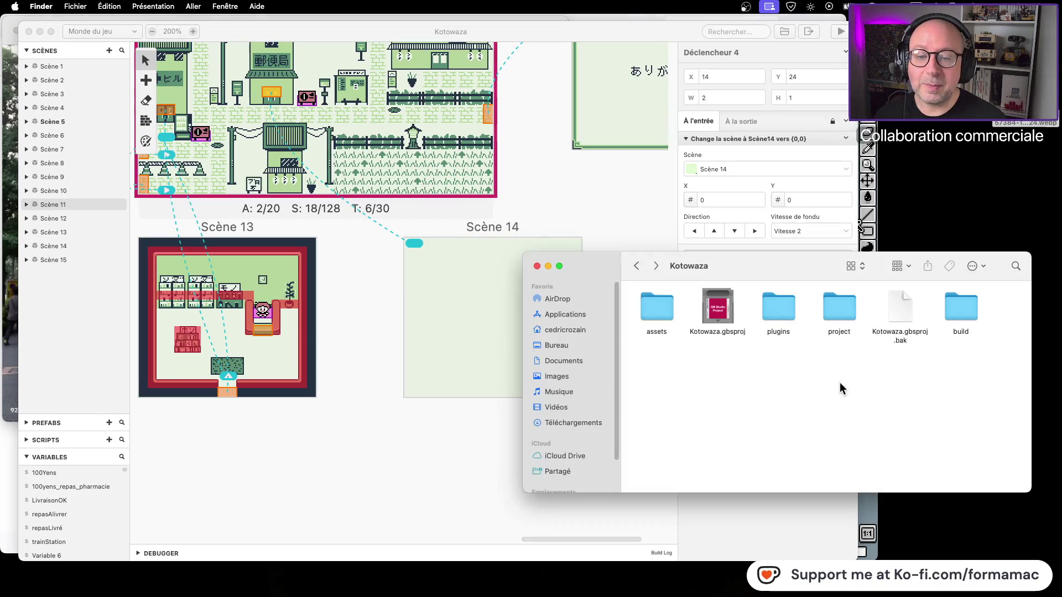
click(537, 267)
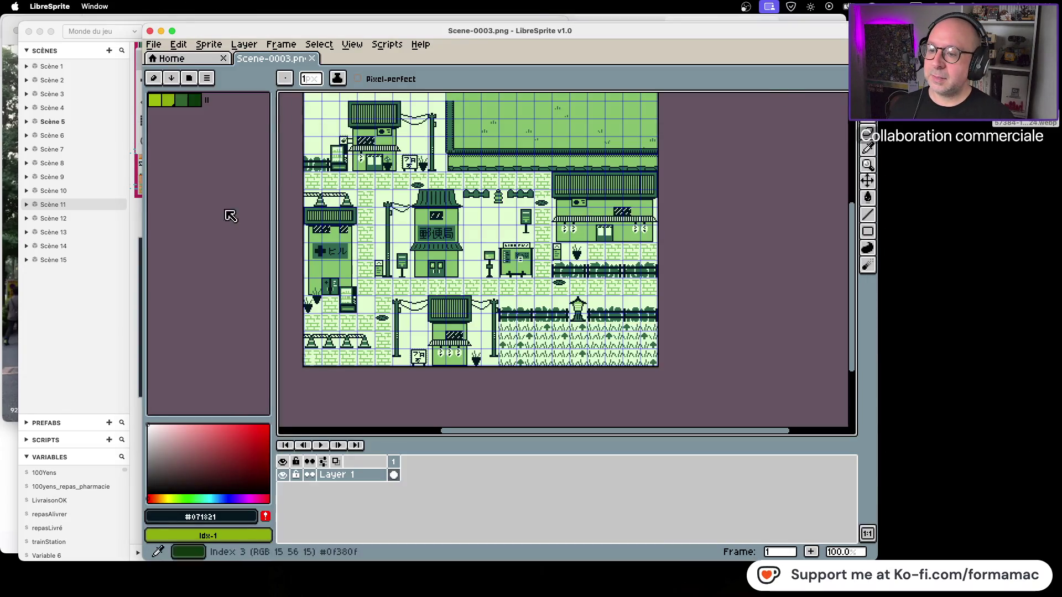
mouse_move(539, 34)
mouse_down()
mouse_move(724, 35)
mouse_move(609, 35)
mouse_up()
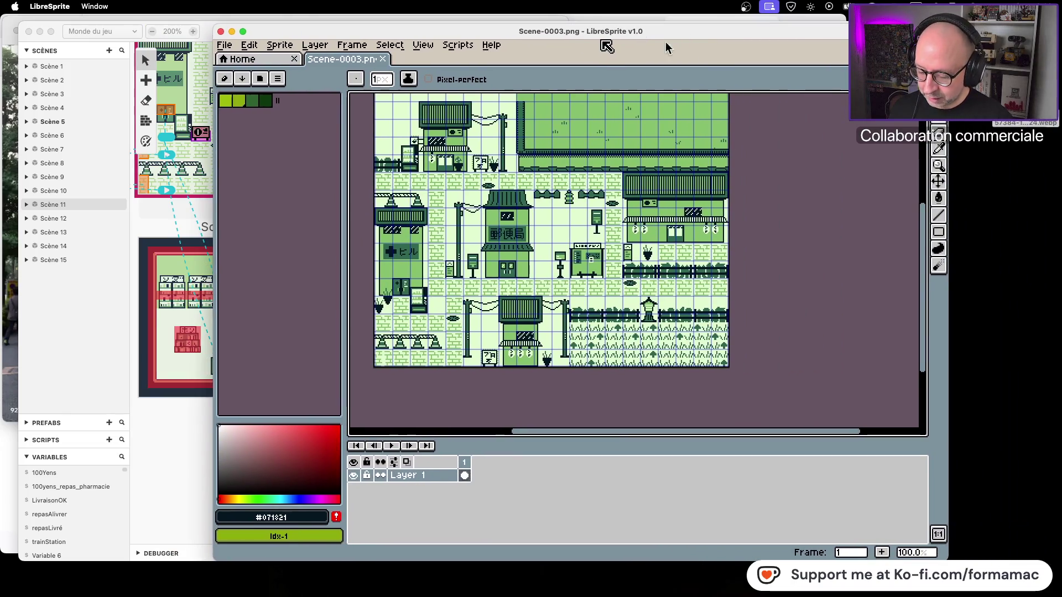
Pick the Firefox window showing Startpage from Mission Control
key(ctrl+Up)
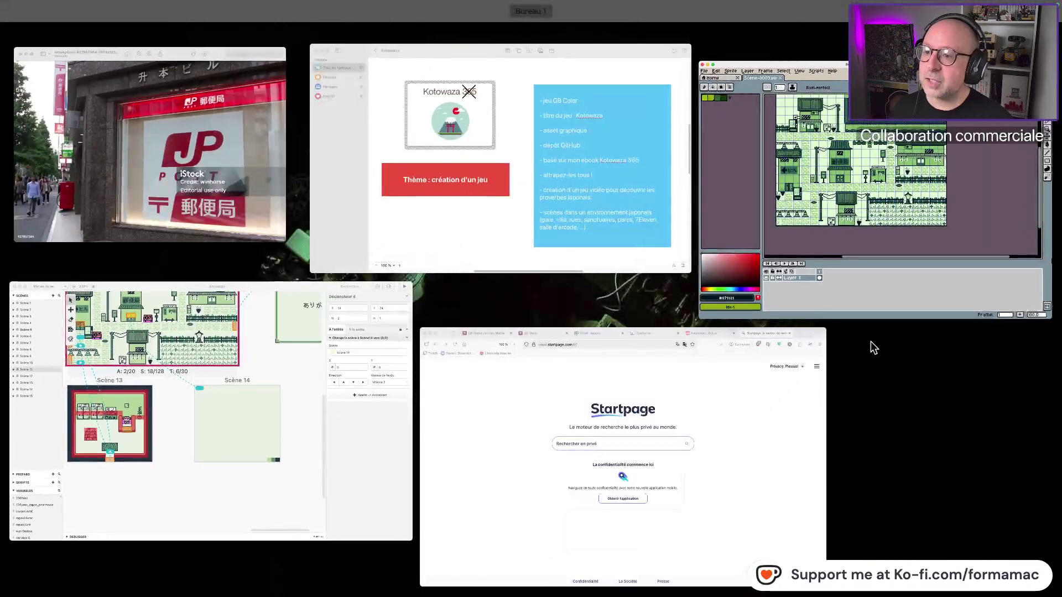
click(451, 381)
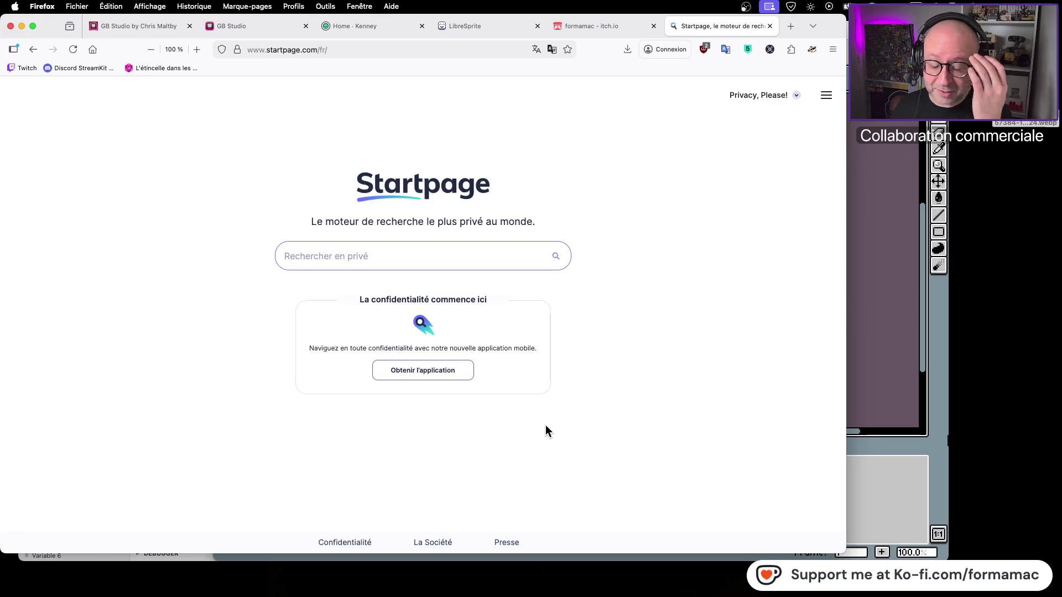
Search Startpage for 'intérieur poste japon'
click(722, 217)
click(431, 254)
text(intérieur poste )
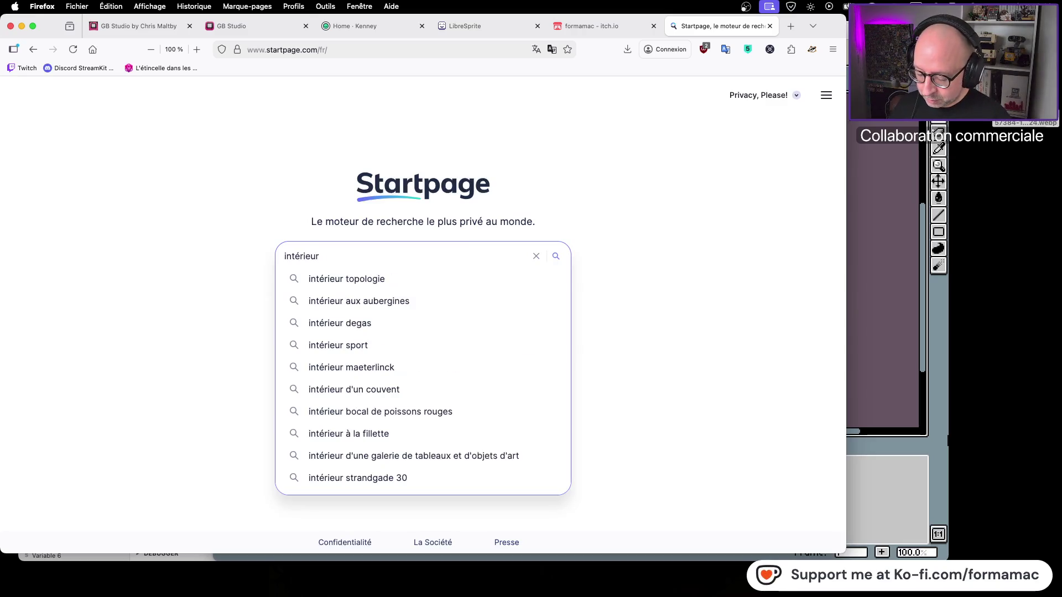
text(japon)
key(Return)
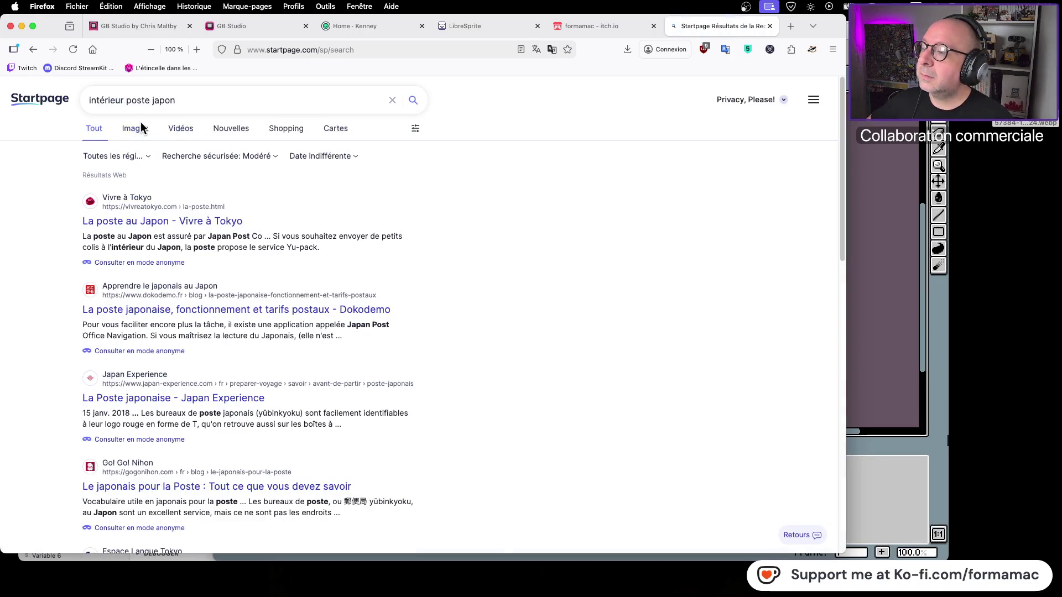
Browse the image results, then select the word 'intérieur' in the query
click(141, 129)
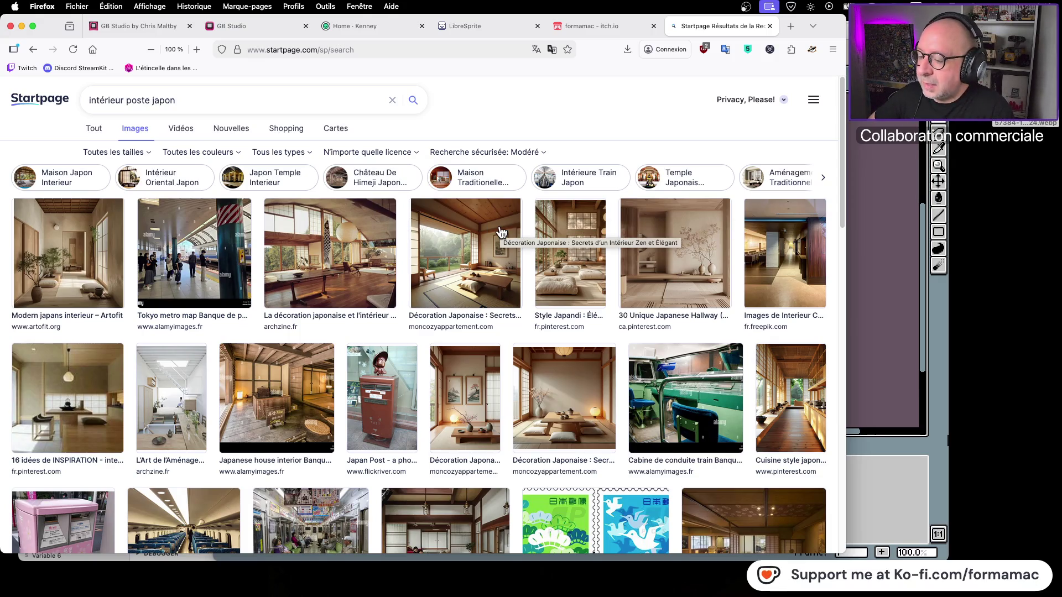
scroll(454, 268, down, 5)
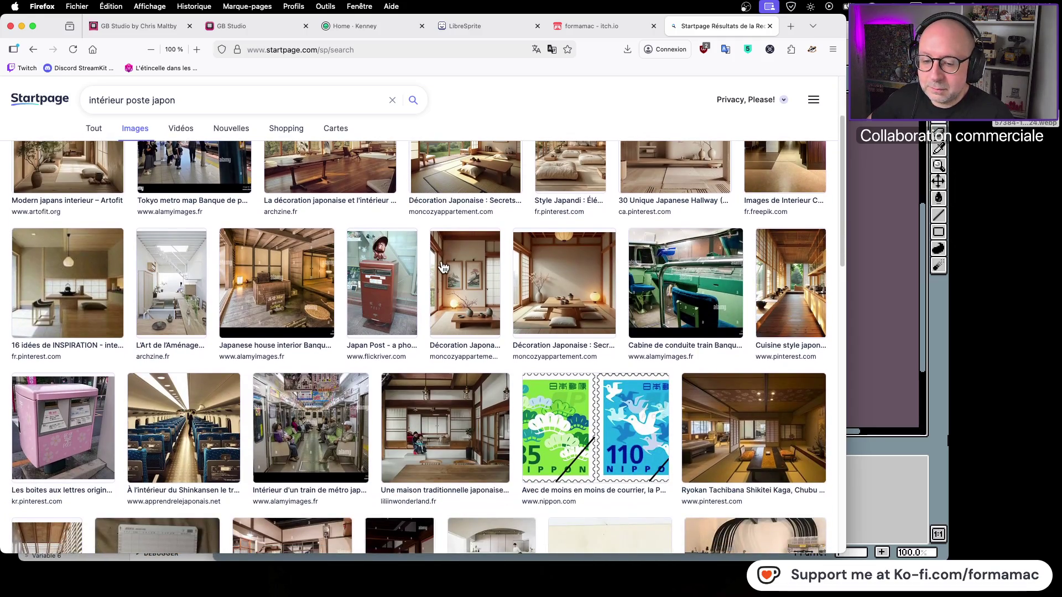
scroll(443, 269, down, 3)
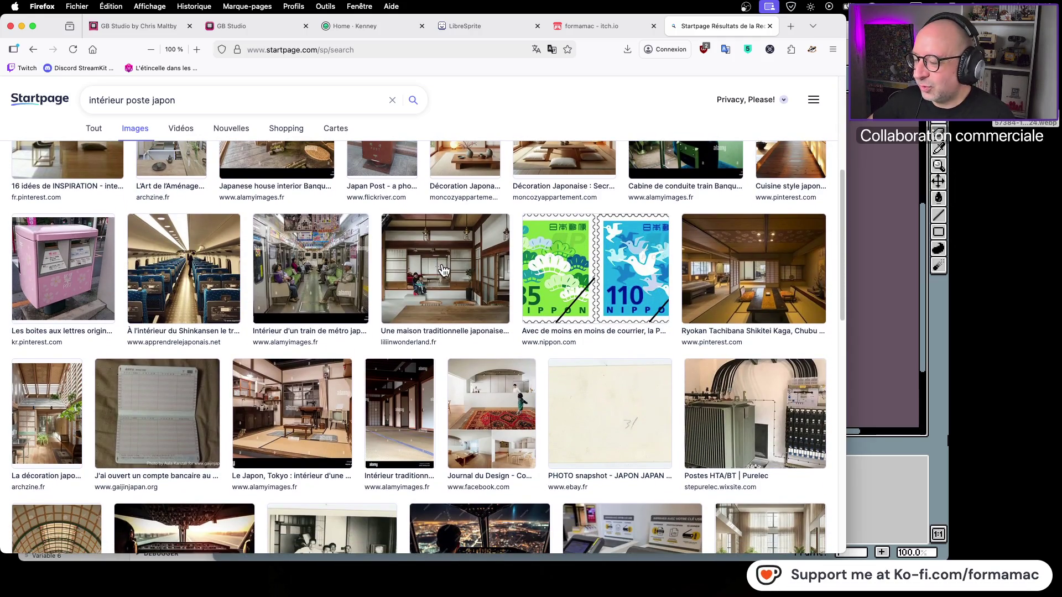
scroll(442, 270, down, 3)
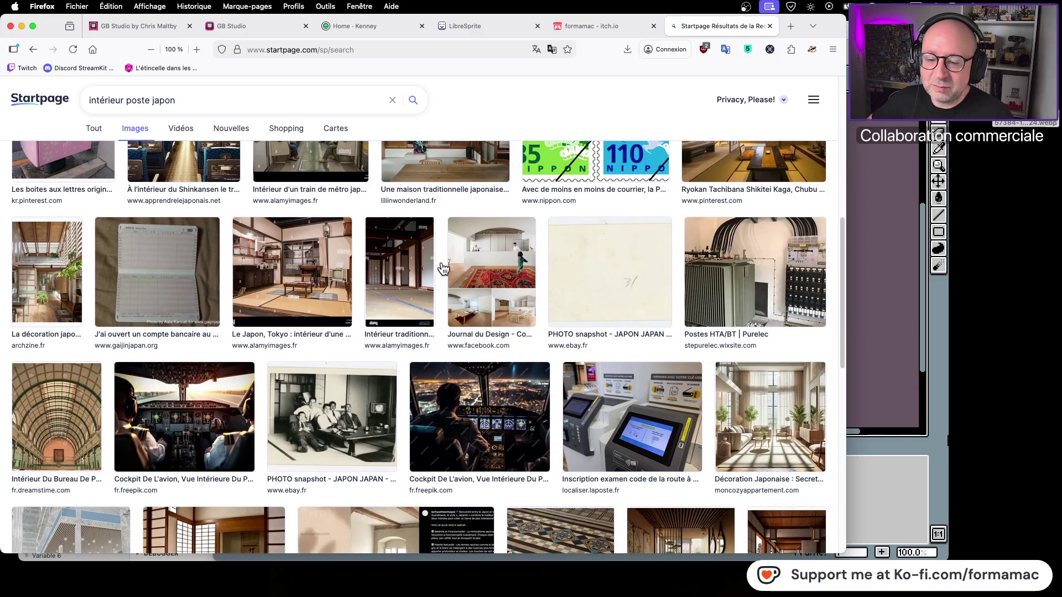
scroll(443, 270, up, 9)
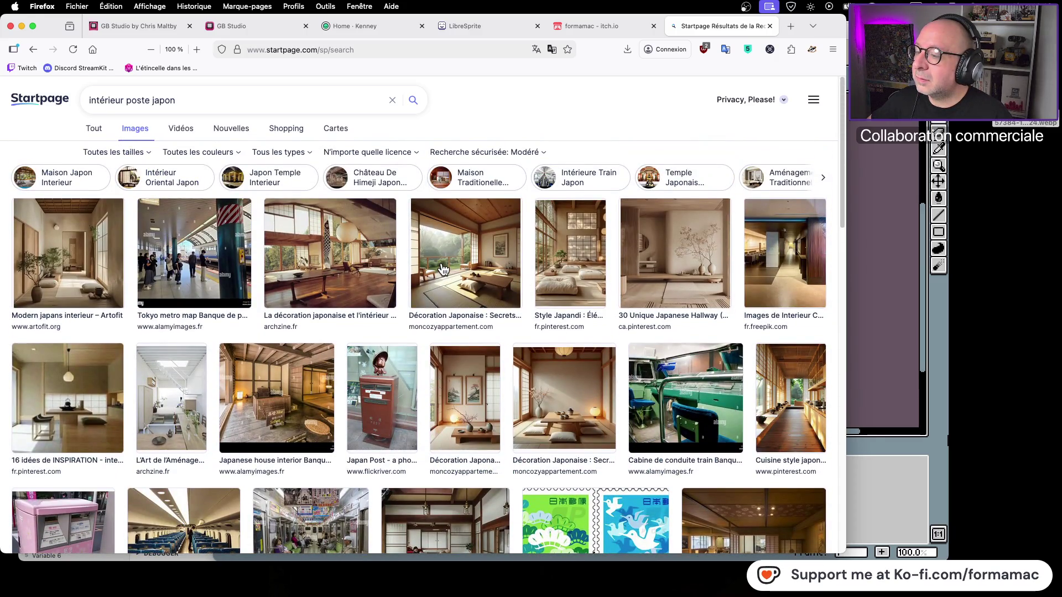
double_click(110, 100)
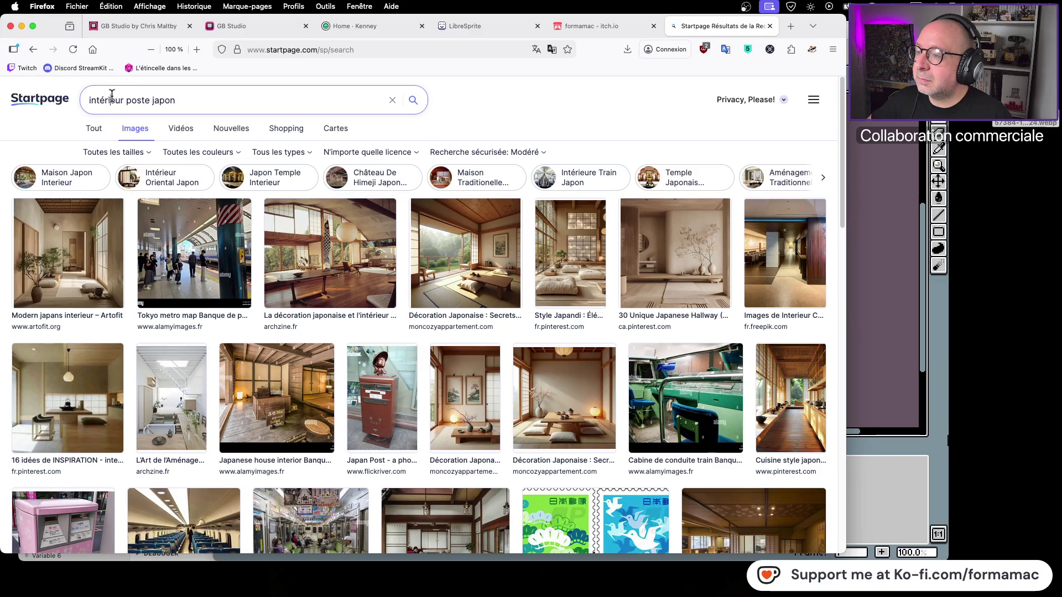
Narrow the search to 'poste japon' and preview the post-office ATM photo
key(BackSpace)
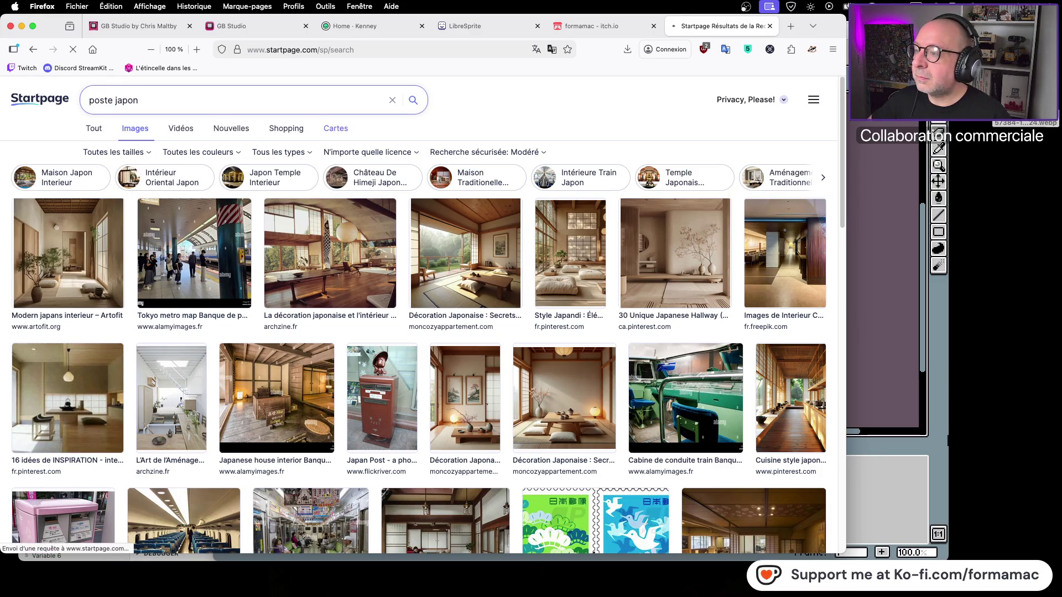
key(Return)
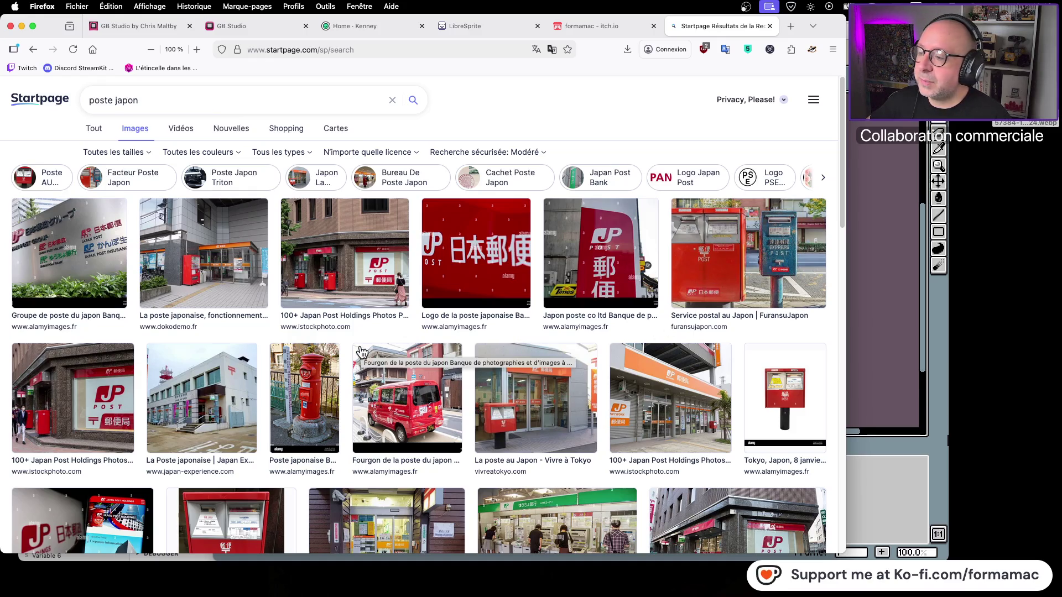
scroll(358, 355, down, 1)
scroll(358, 355, down, 5)
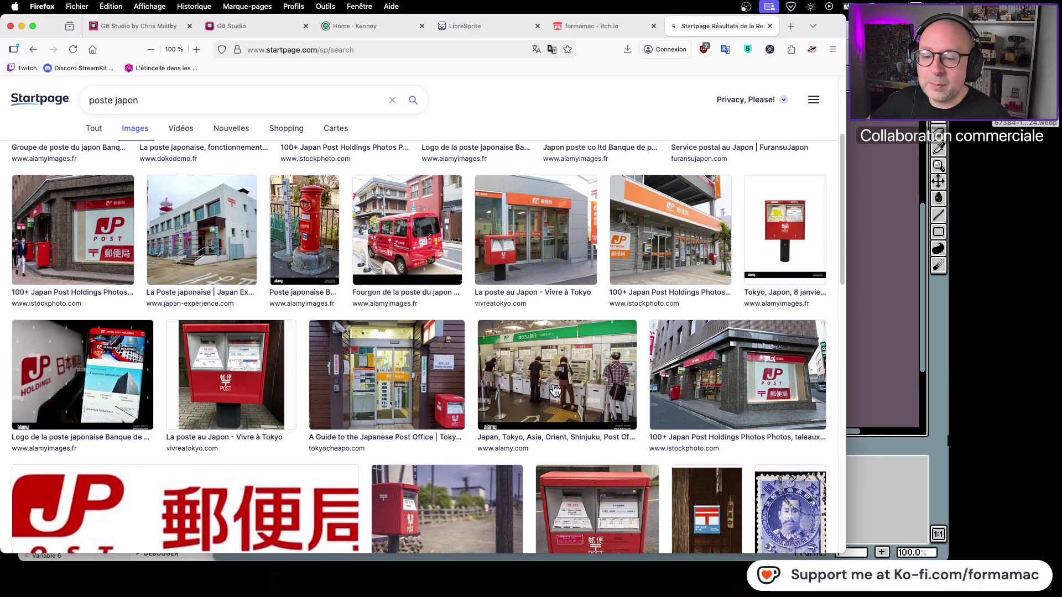
click(532, 395)
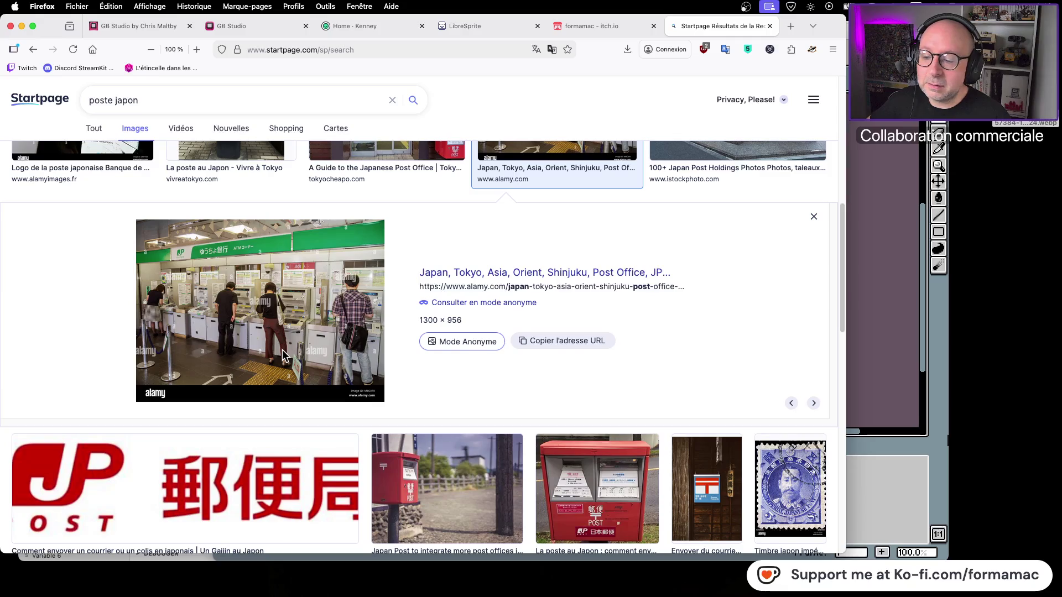
Open the La Poste japonaise Japan Experience article from its image preview
scroll(283, 355, down, 7)
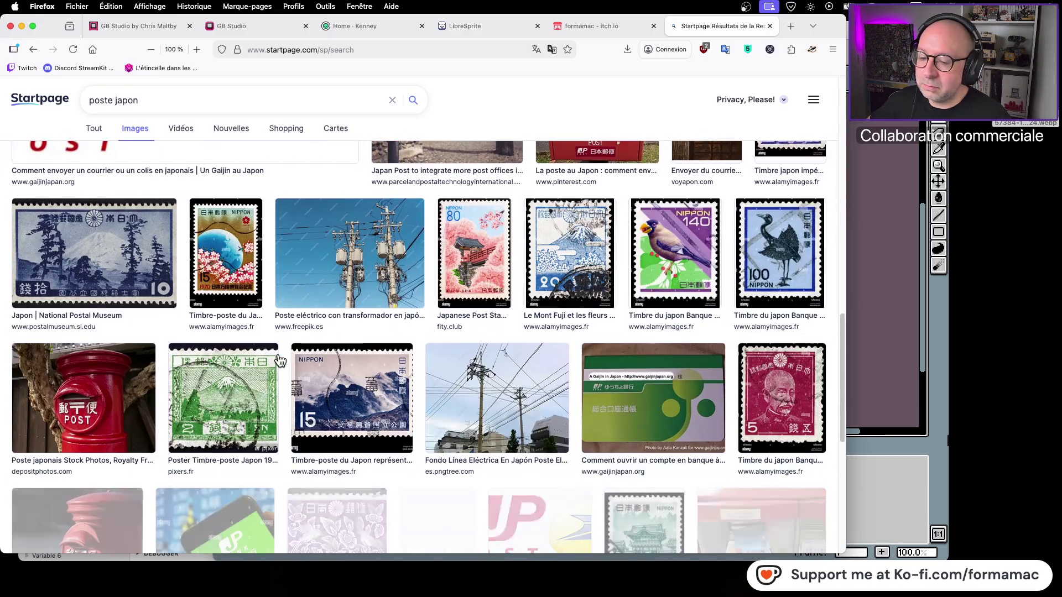
scroll(280, 360, down, 3)
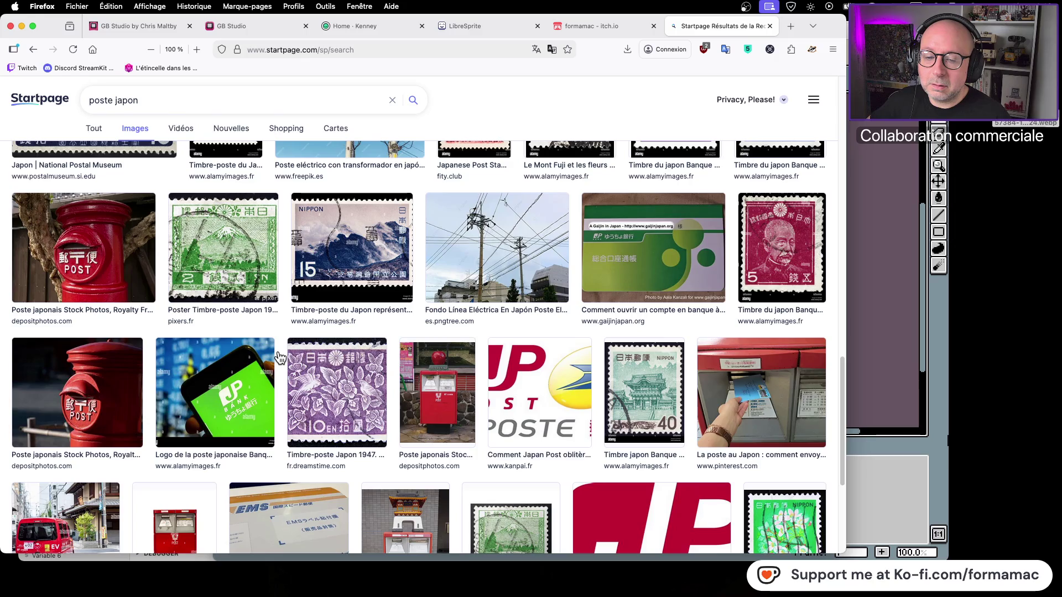
scroll(280, 358, down, 3)
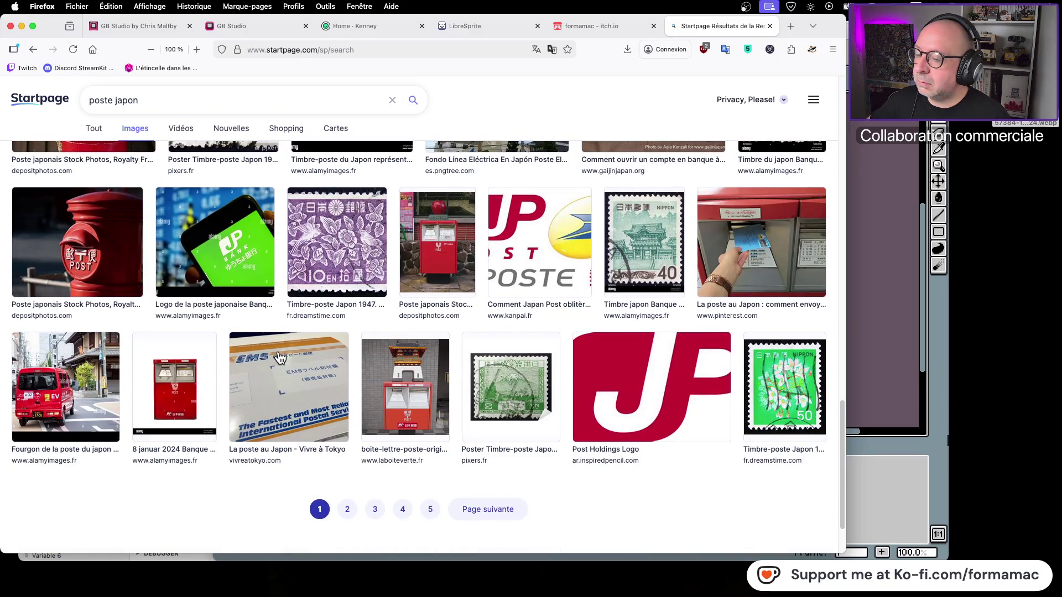
scroll(281, 358, up, 6)
scroll(280, 359, up, 6)
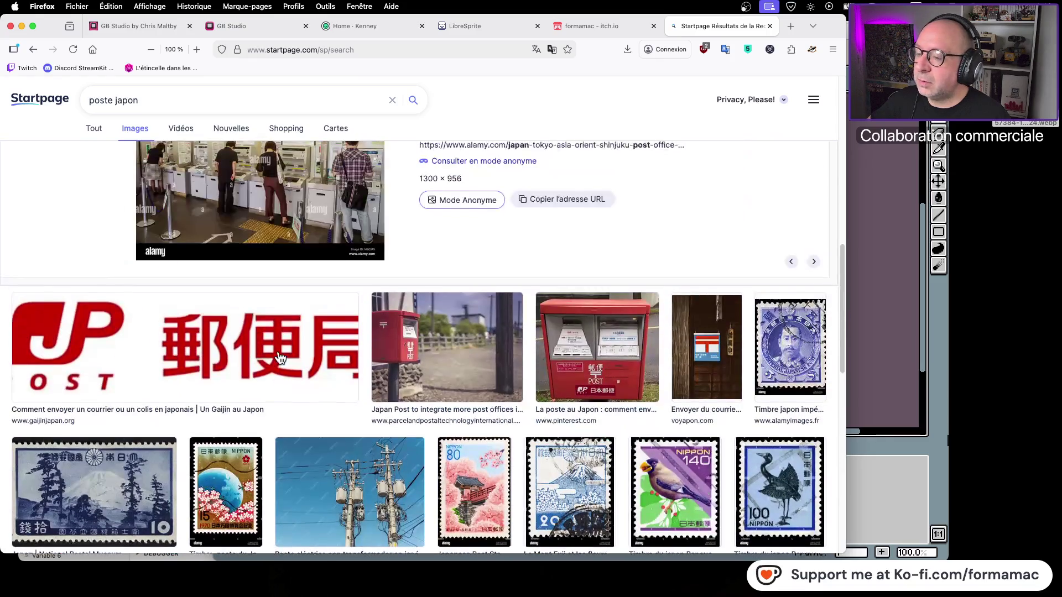
scroll(280, 358, up, 5)
scroll(281, 358, up, 2)
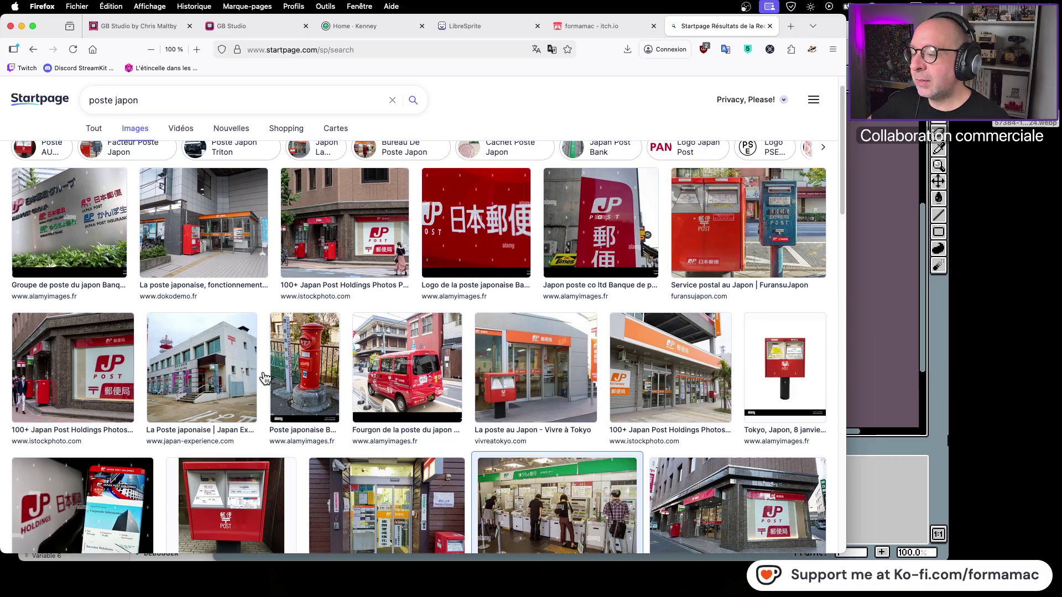
click(231, 392)
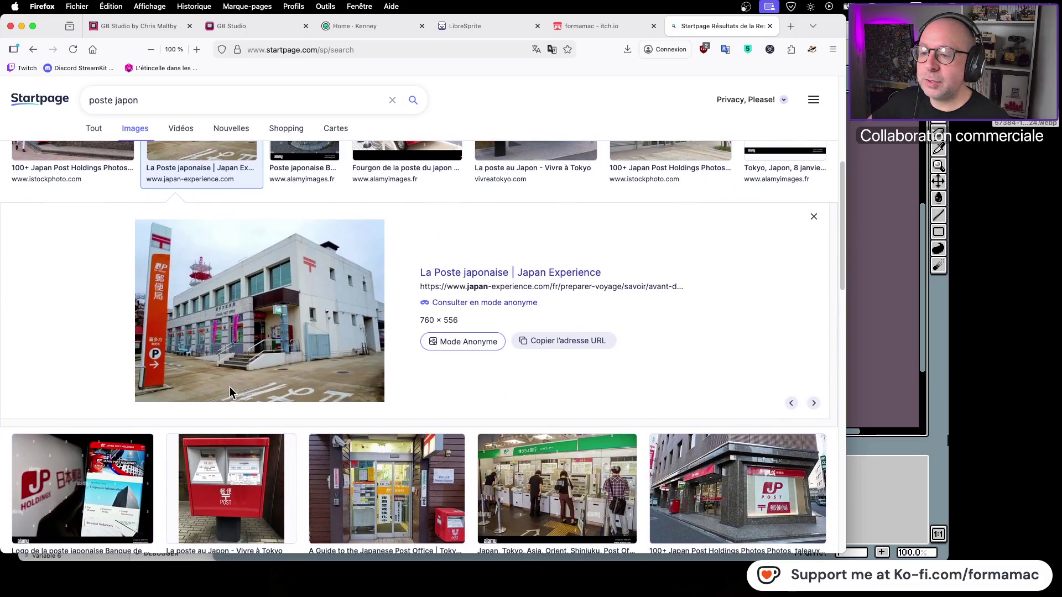
click(525, 288)
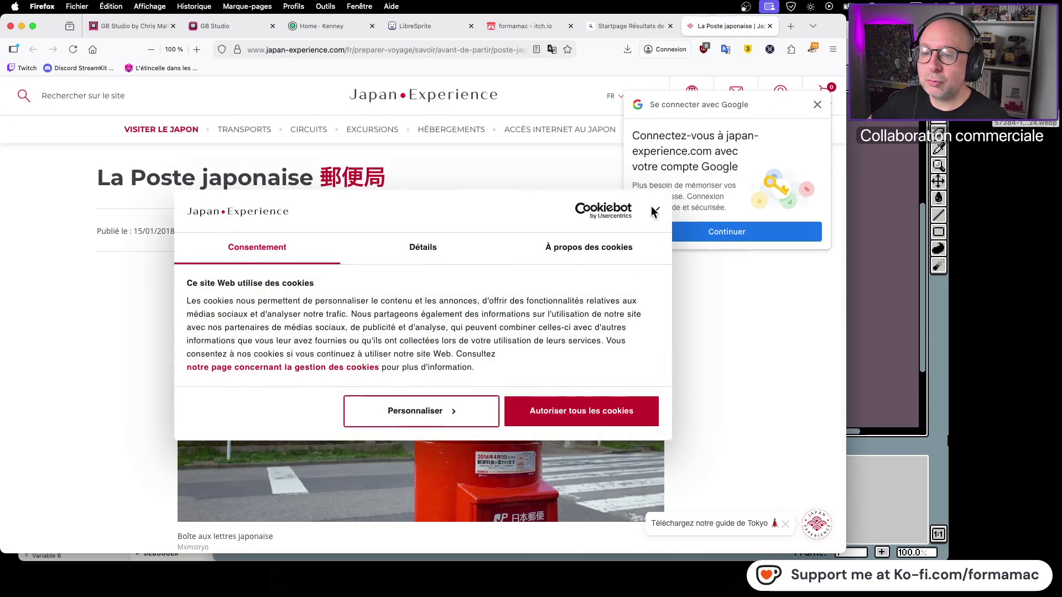
Dismiss the cookie prompt and read the article, advancing its photo gallery twice
click(658, 210)
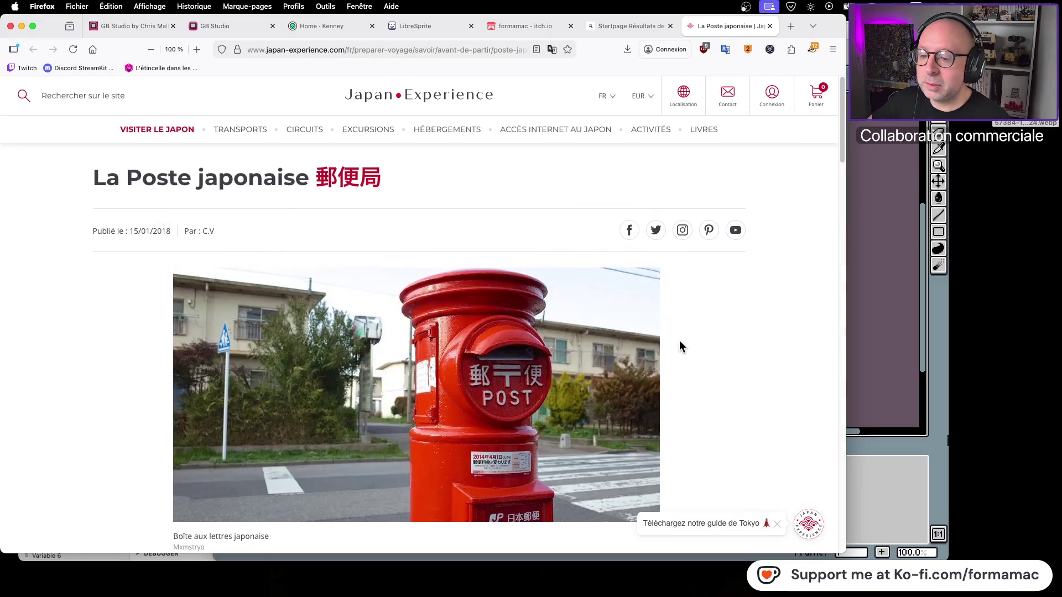
scroll(679, 341, down, 8)
scroll(675, 345, down, 3)
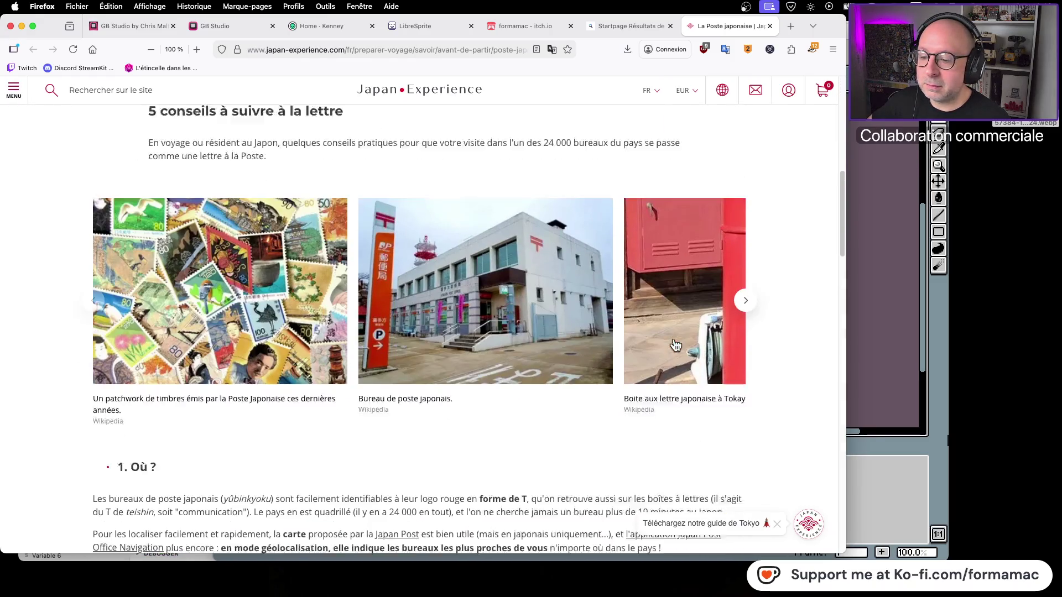
click(746, 258)
click(745, 257)
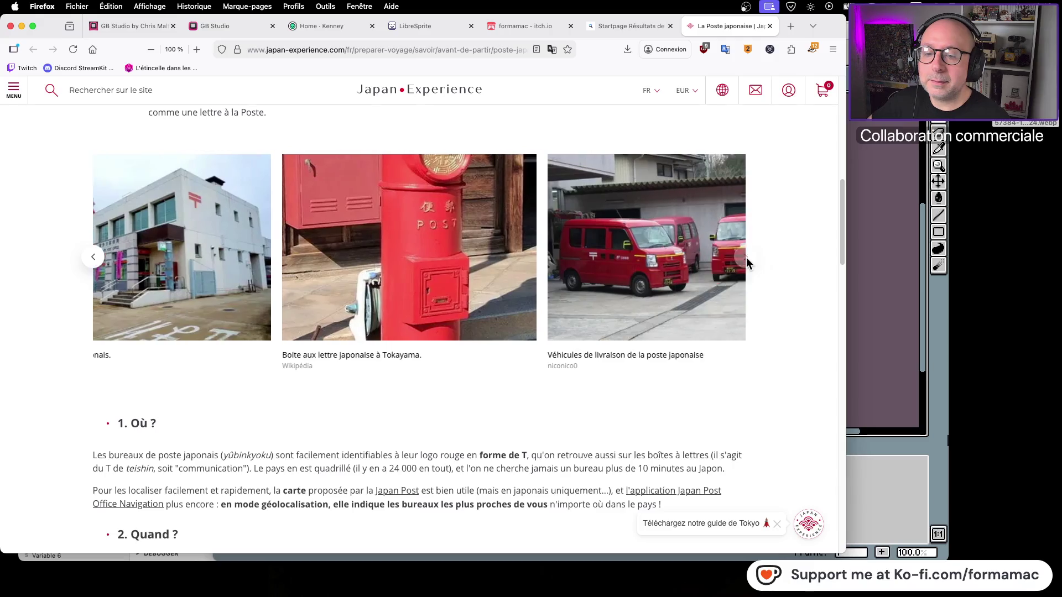
scroll(586, 363, down, 5)
scroll(584, 362, down, 15)
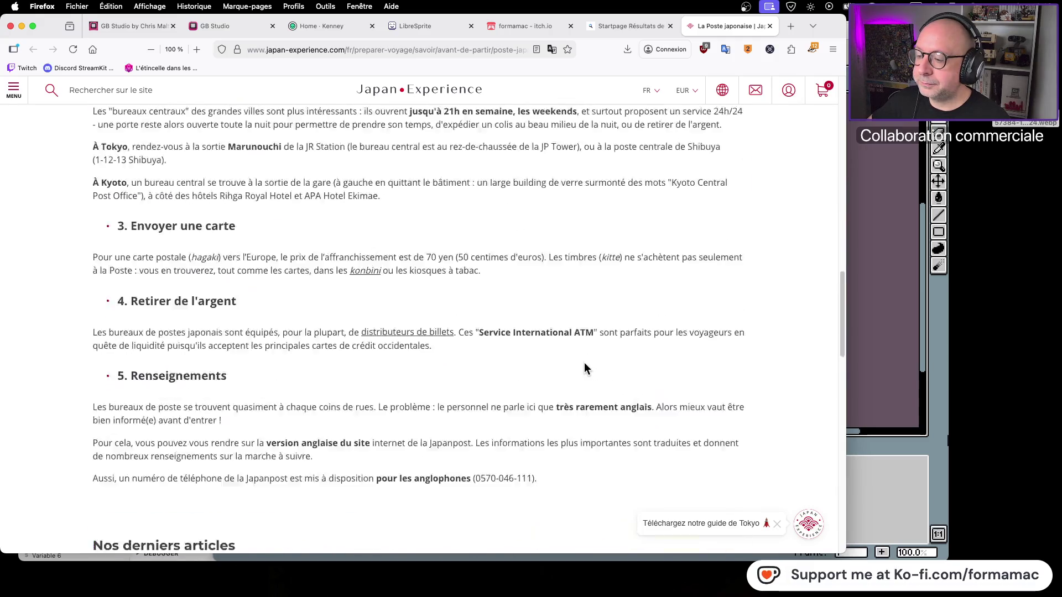
scroll(583, 363, down, 3)
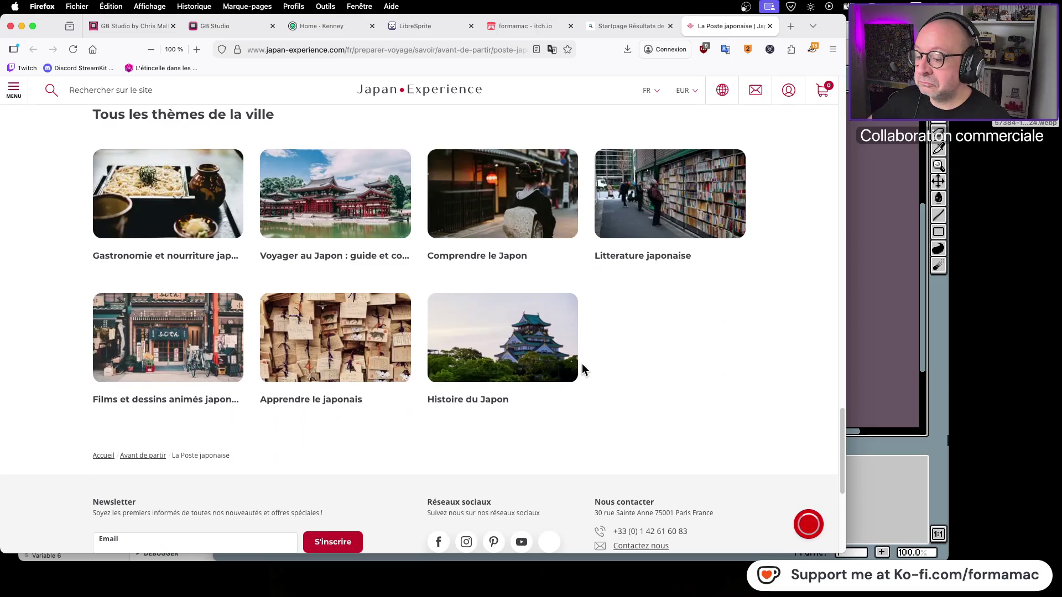
scroll(582, 360, up, 4)
scroll(583, 365, up, 15)
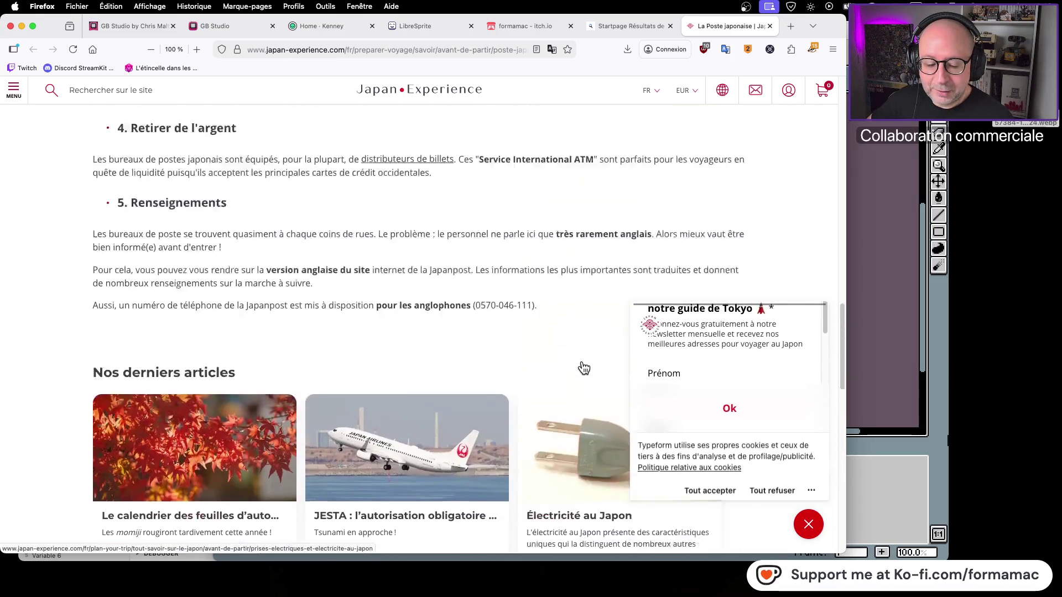
scroll(581, 366, up, 5)
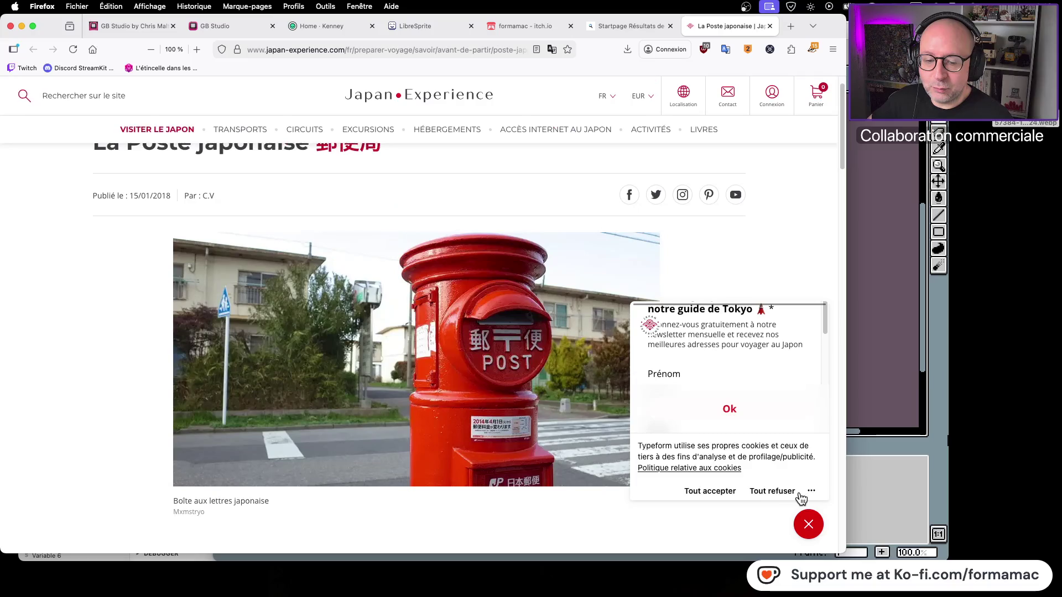
Dismiss the newsletter popup, close the article tab, and bring LibreSprite's Scene-0003.png back up
click(772, 491)
click(808, 522)
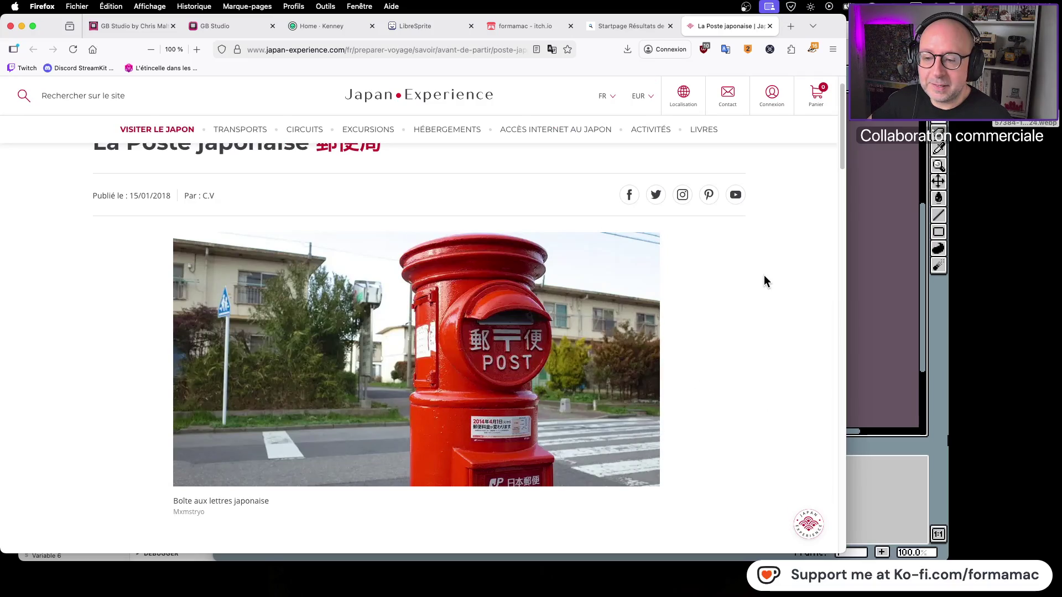
scroll(745, 284, up, 1)
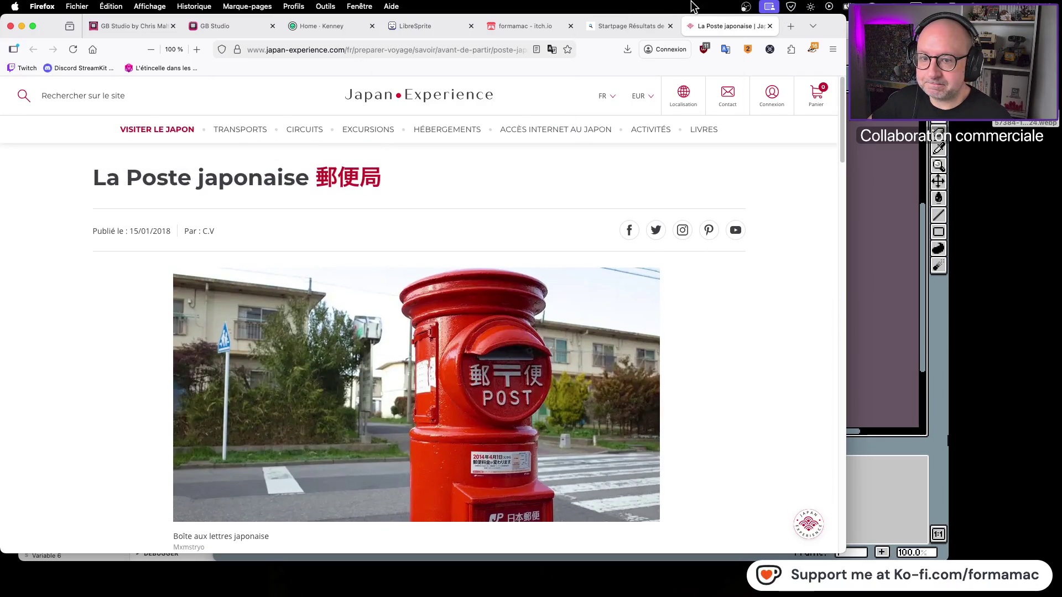
click(769, 26)
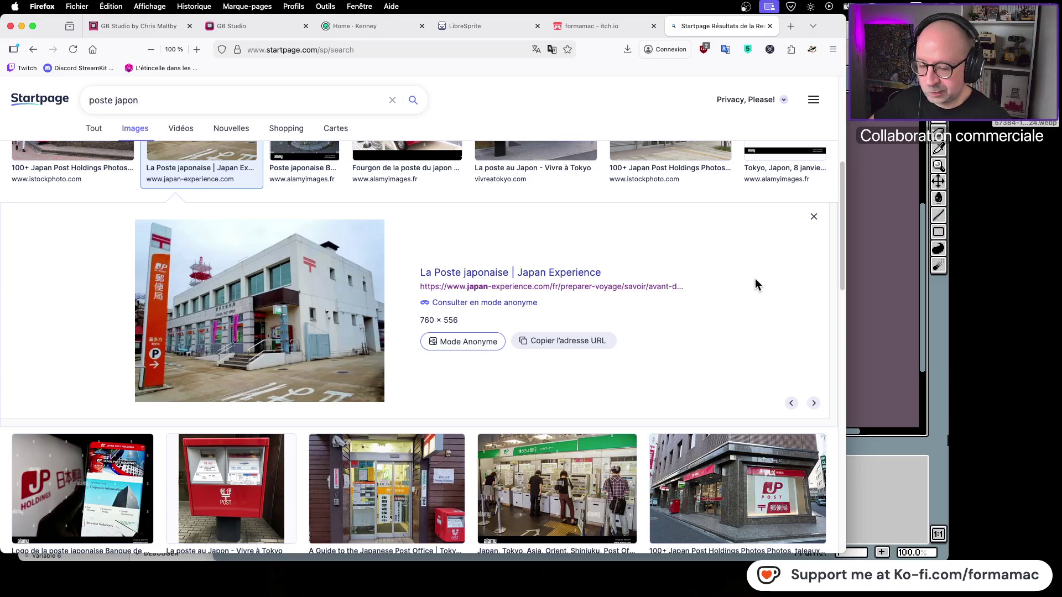
click(871, 305)
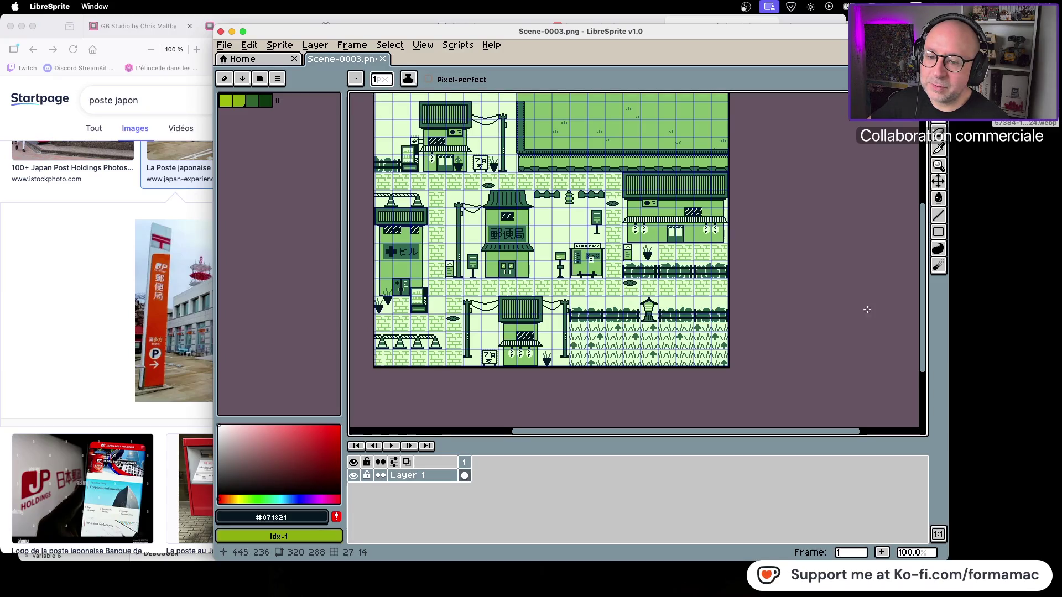
drag(811, 289, 806, 371)
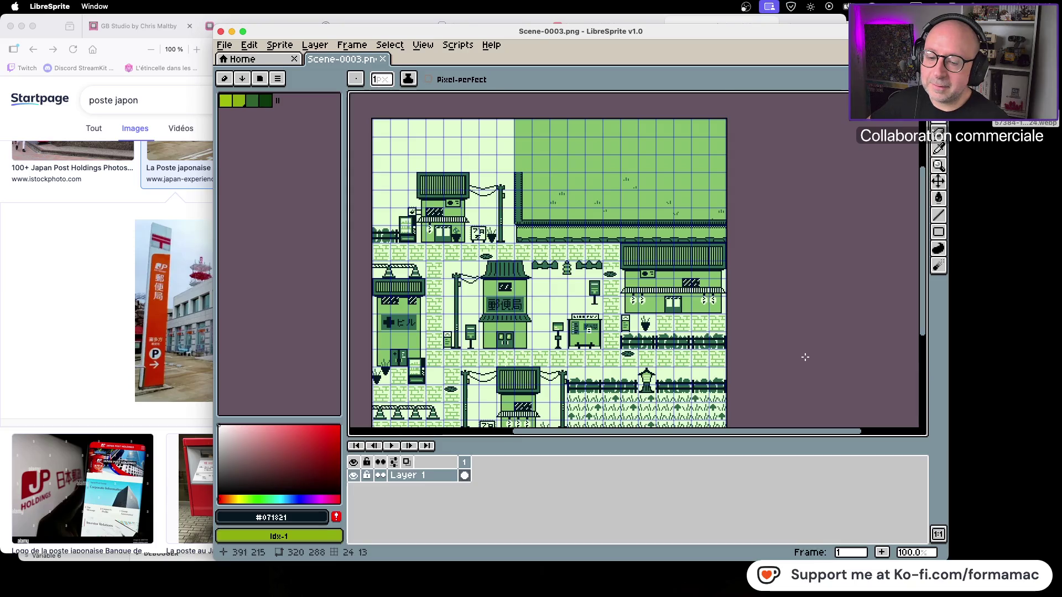
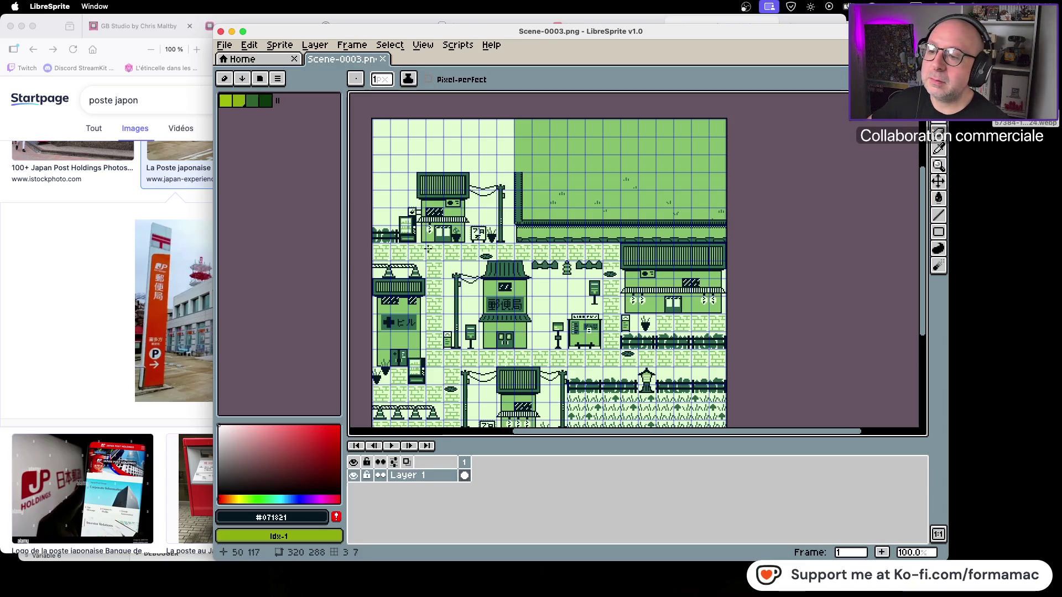
Select the small sign on the shop's left wall and nudge it up two pixels
scroll(409, 203, up, 3)
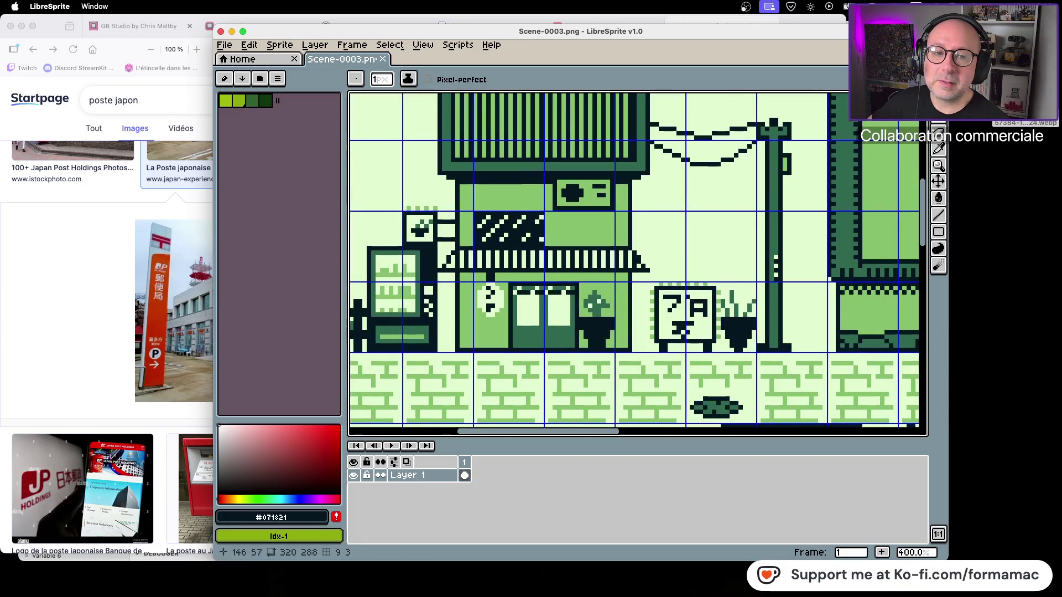
click(939, 131)
drag(403, 209, 455, 244)
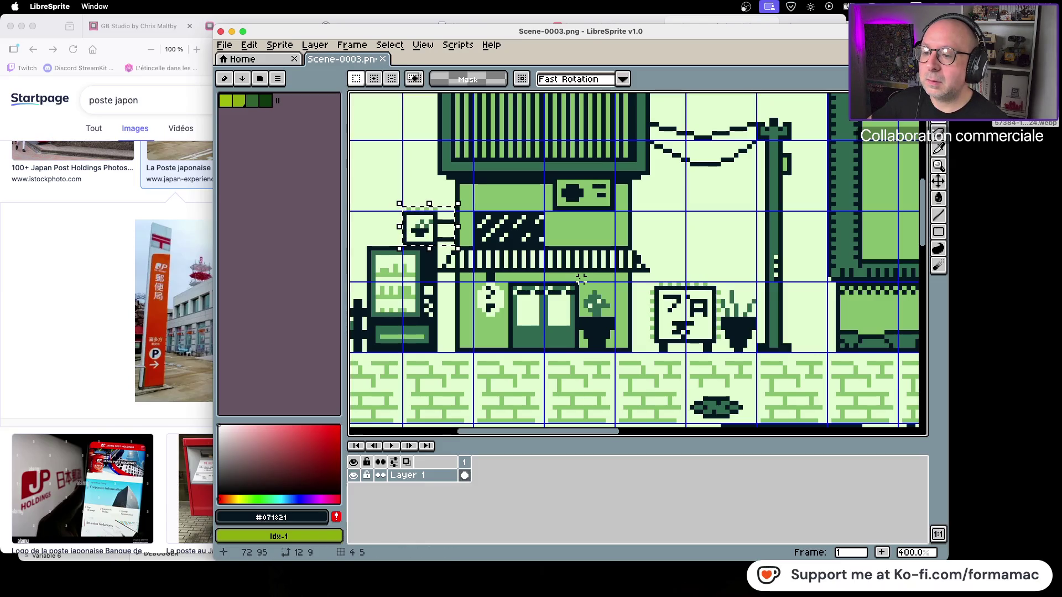
key(Up)
key(Up)
key(Up)
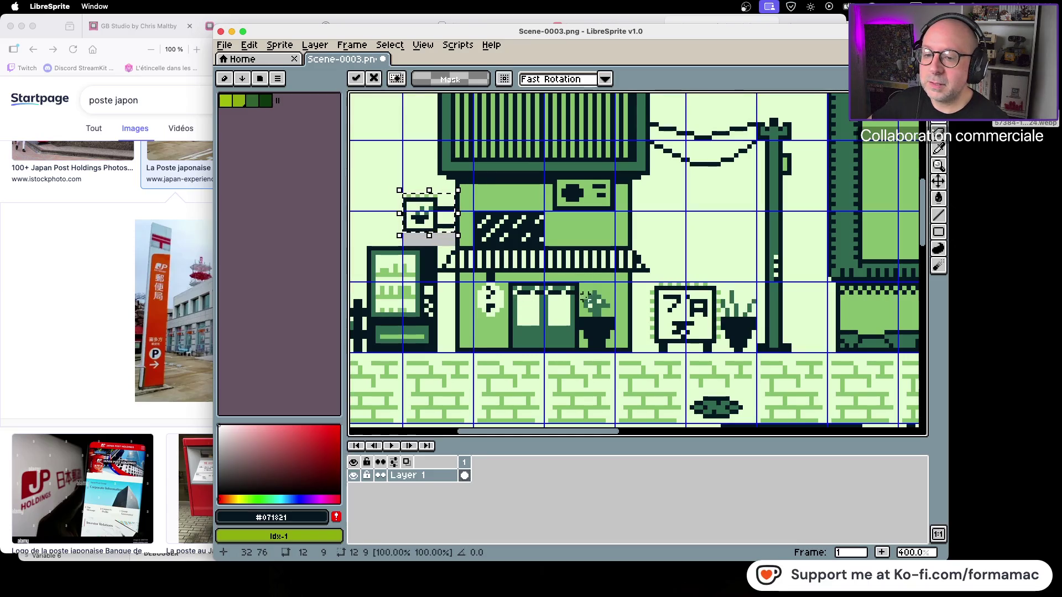
key(ctrl+d)
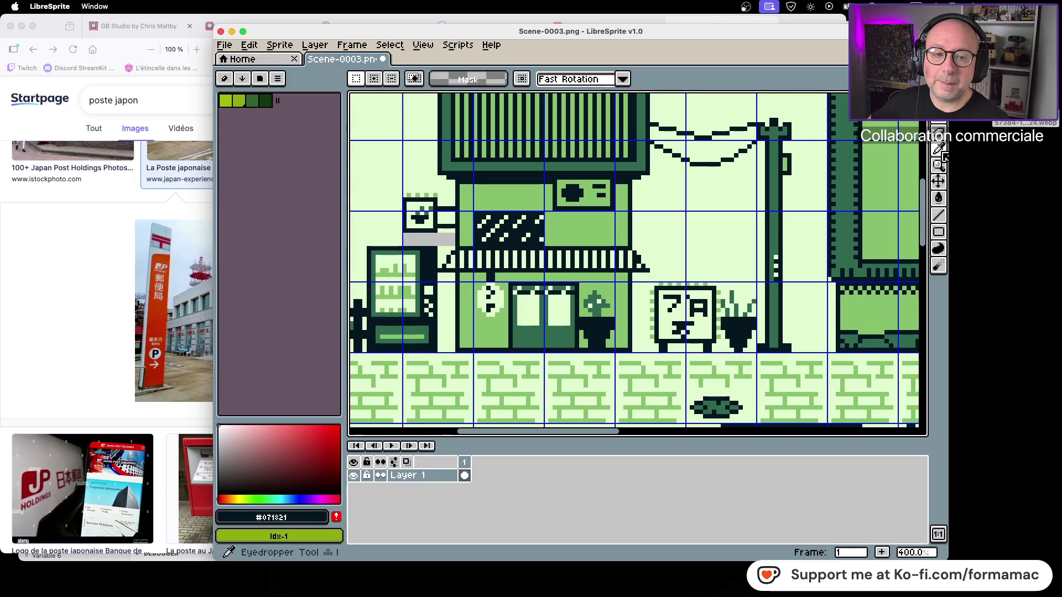
Sample the pale green background colour and save the scene image
key(i)
click(887, 187)
click(938, 198)
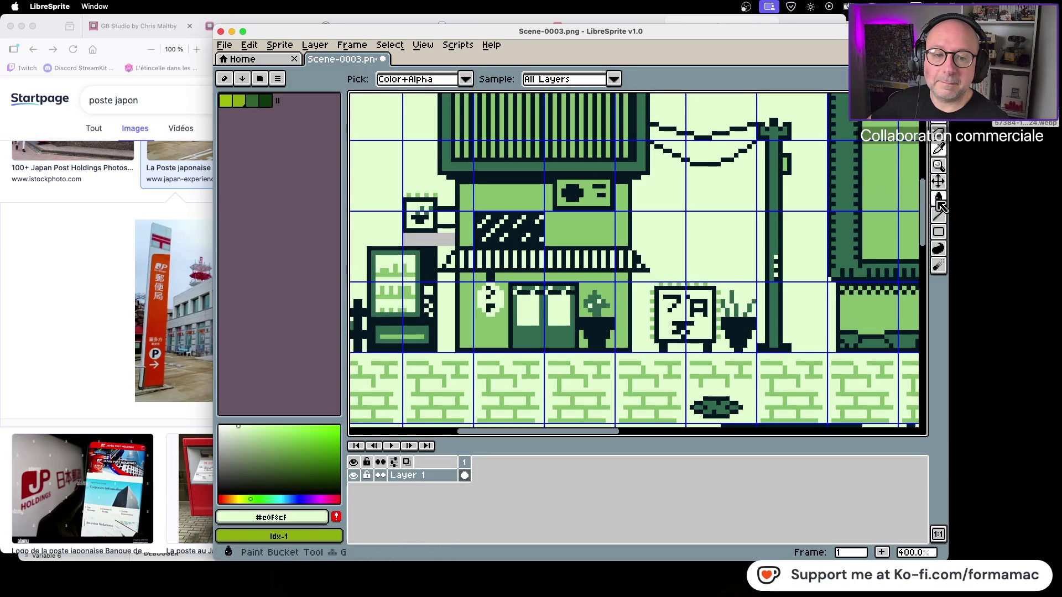
scroll(431, 236, down, 3)
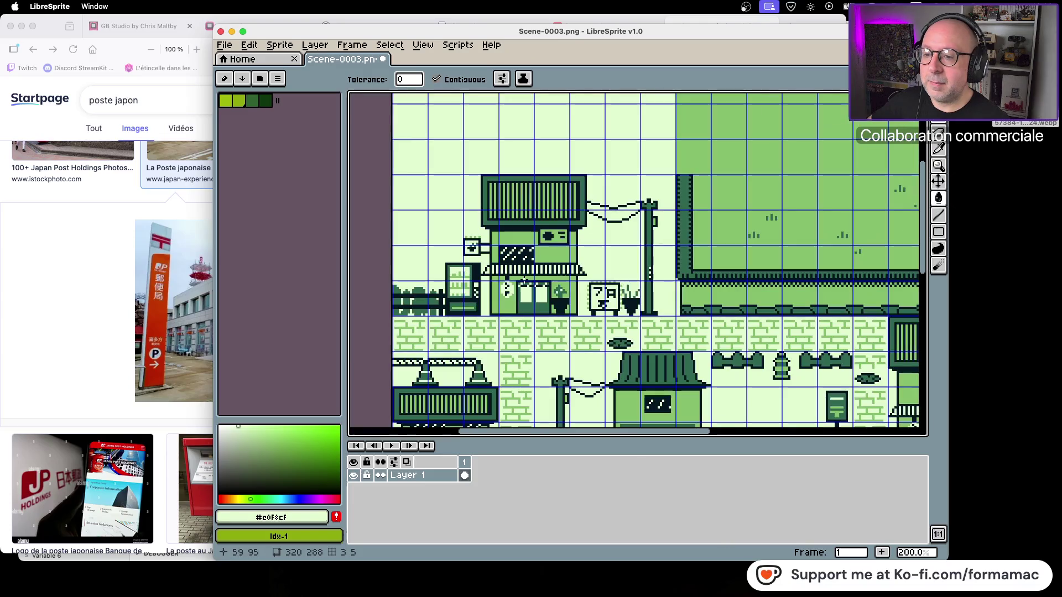
scroll(578, 305, up, 2)
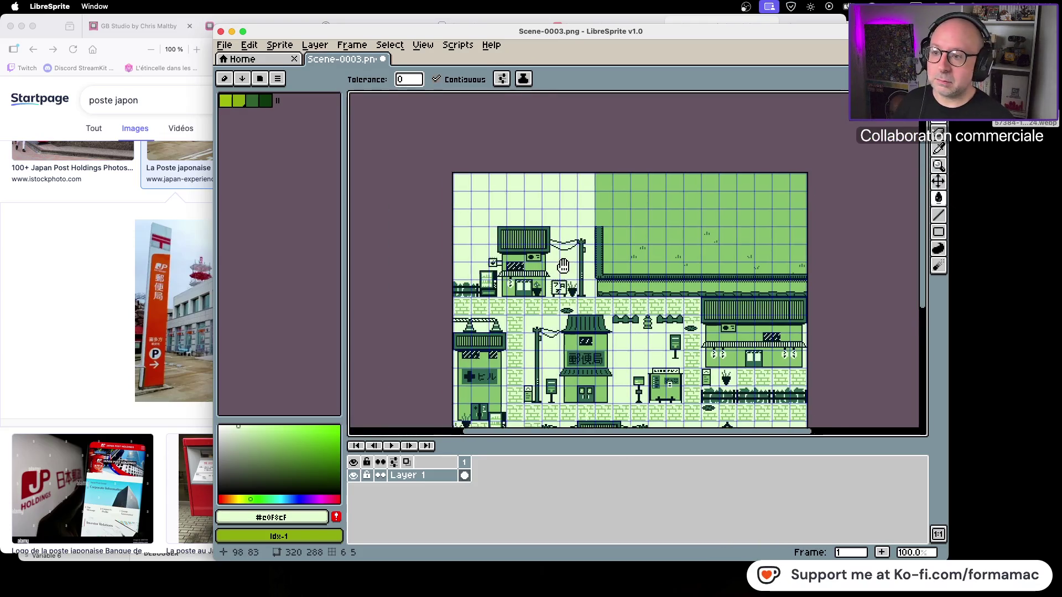
key(super+s)
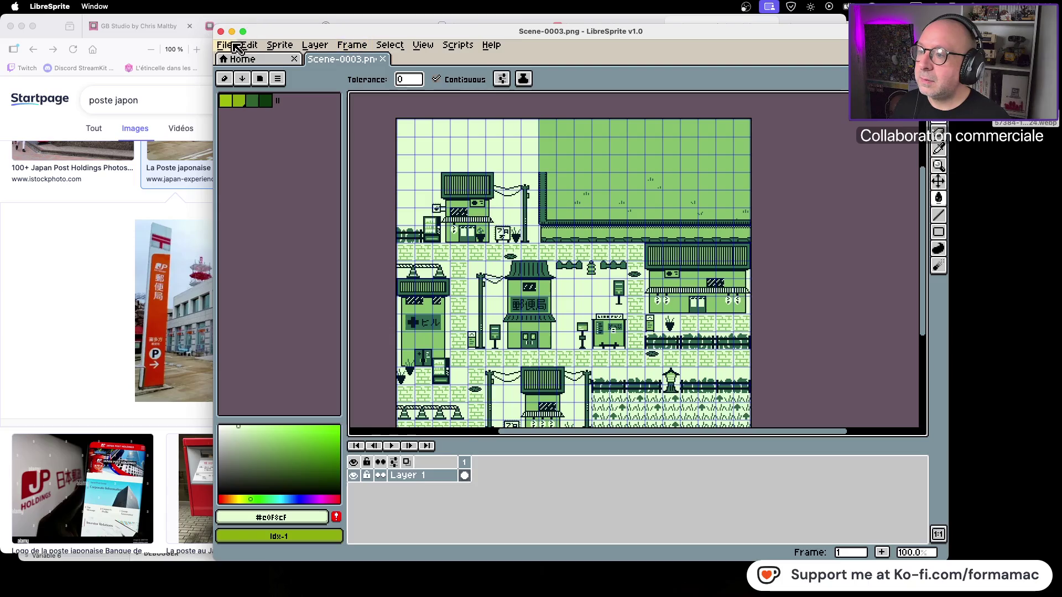
Save the scene in aseprite format as Scene-0003.aseprite, overwriting the existing file
click(224, 45)
click(272, 114)
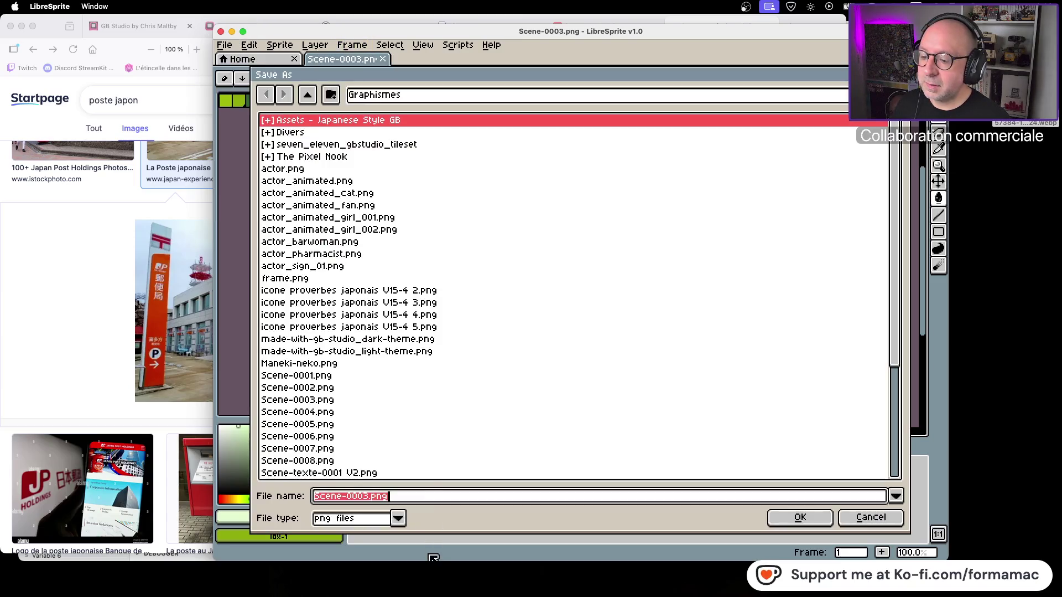
click(397, 519)
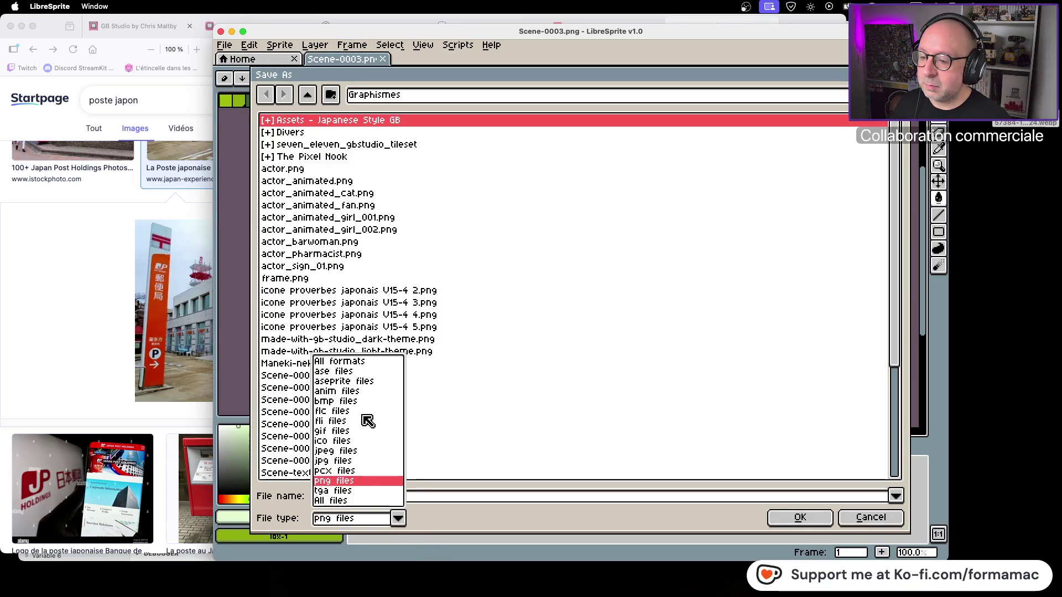
click(376, 381)
click(796, 519)
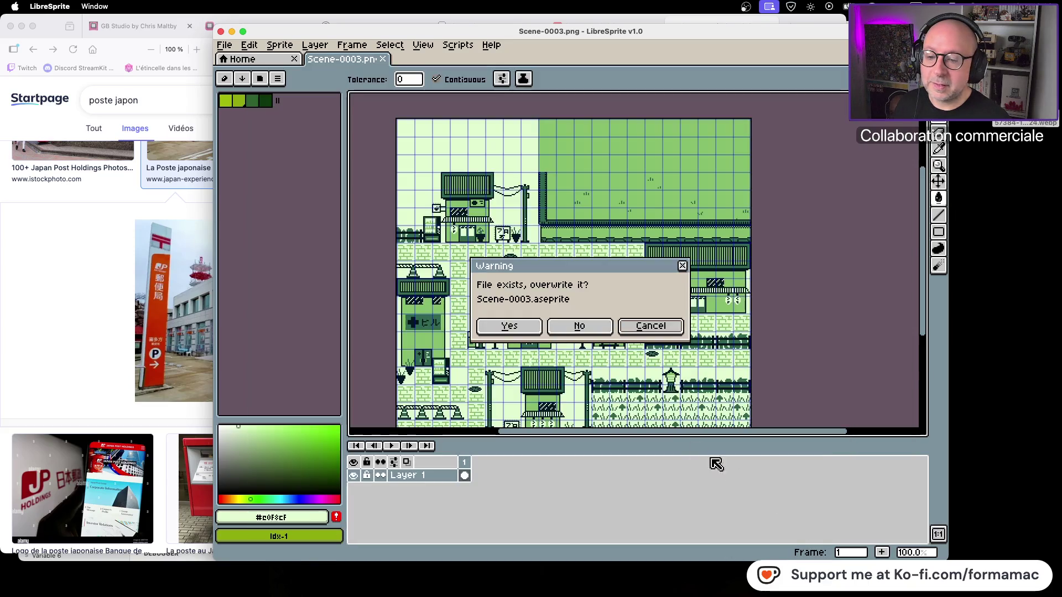
click(509, 327)
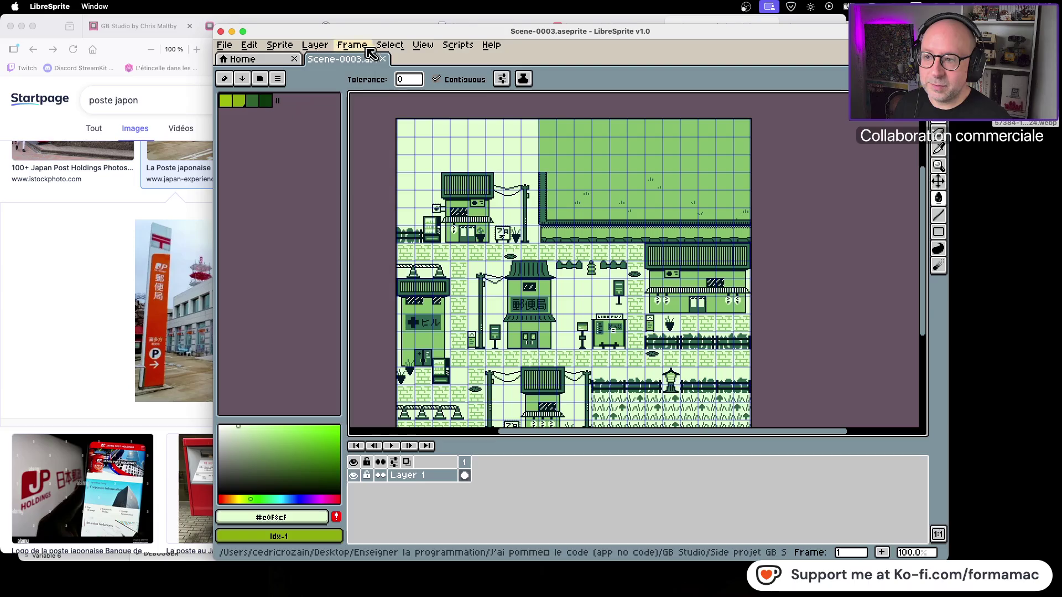
mouse_move(405, 33)
mouse_down()
mouse_move(238, 19)
mouse_move(269, 23)
mouse_up()
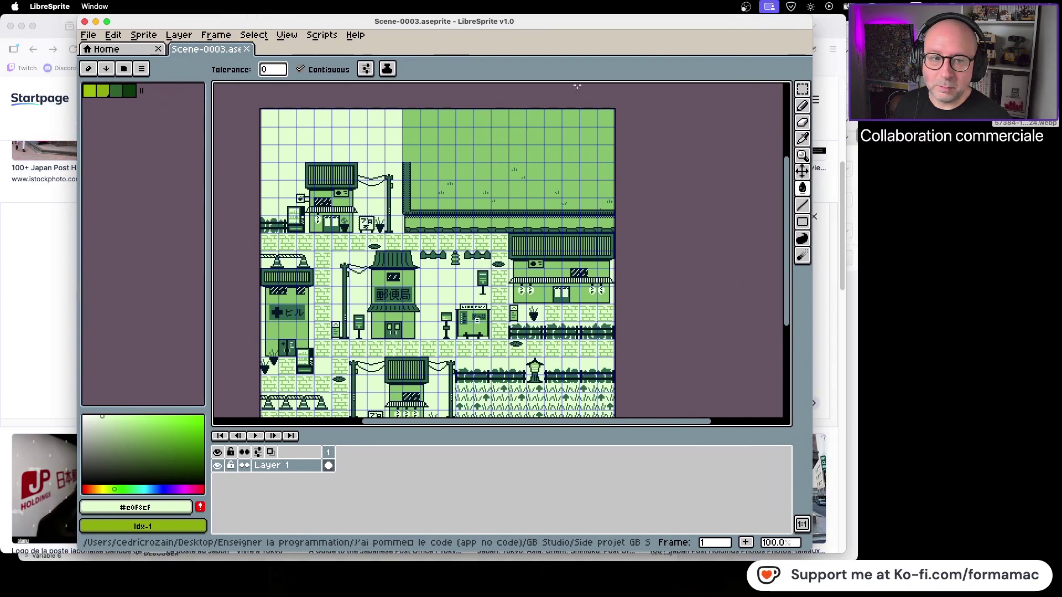
In a new Finder window, open the Kotowaza GB Studio > Graphismes folder
click(992, 146)
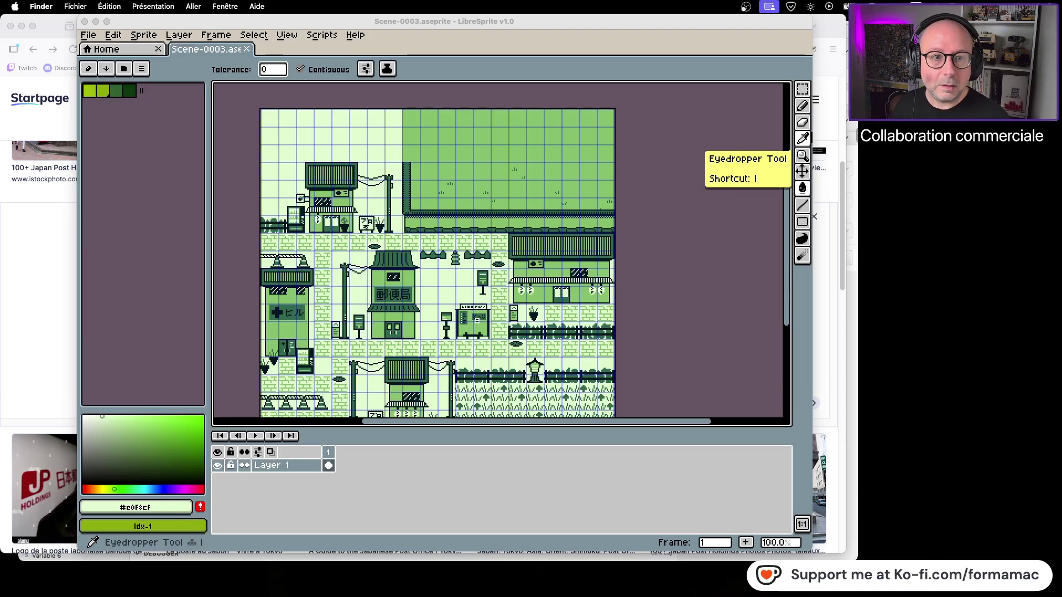
key(super+n)
double_click(637, 211)
double_click(637, 212)
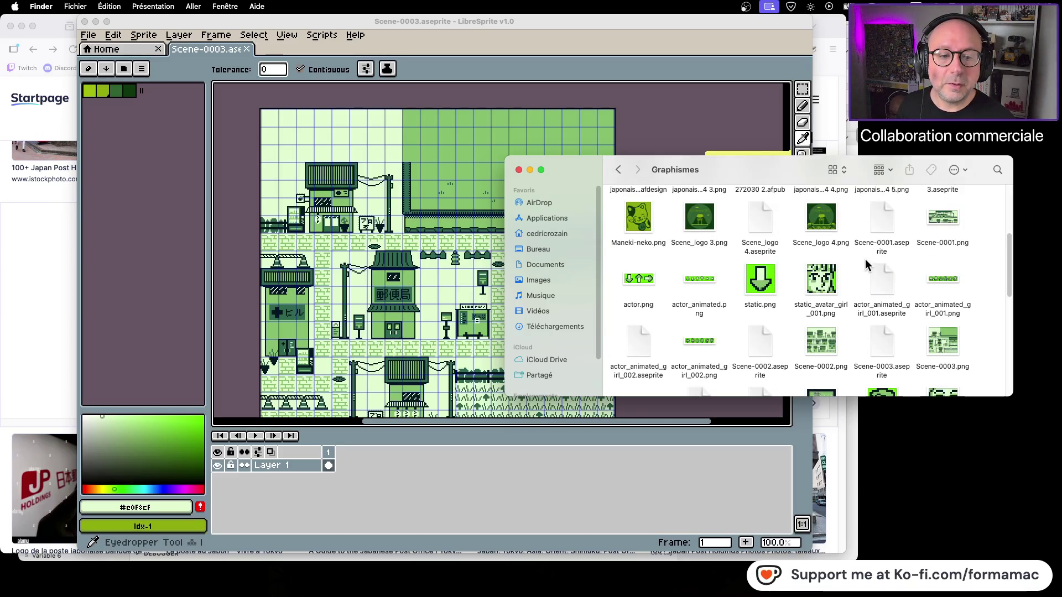
Quick Look Scene-0003.png to check the saved scene, then return to Graphismes
click(931, 343)
key(space)
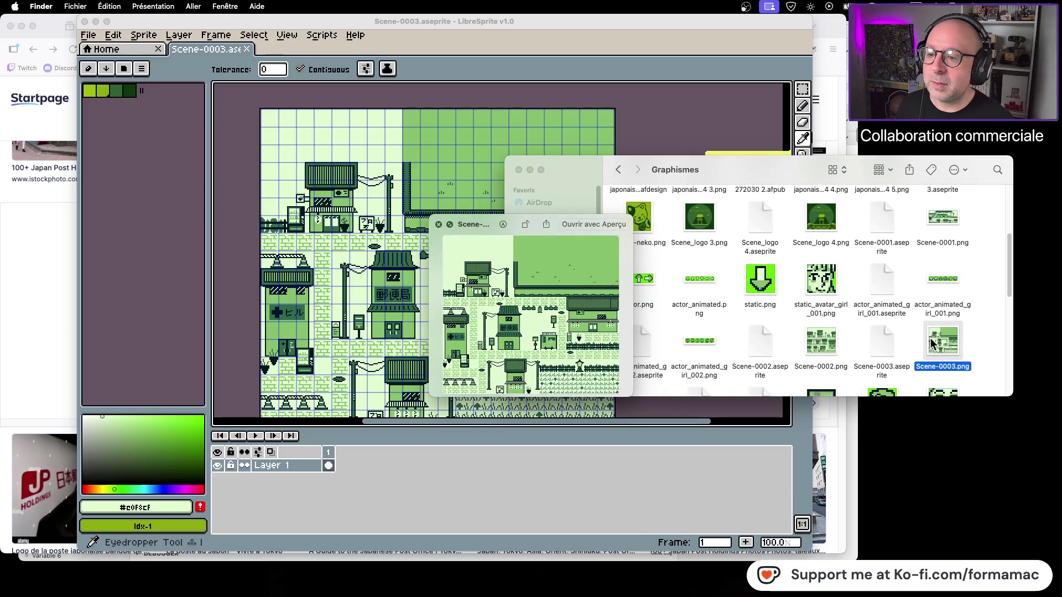
key(space)
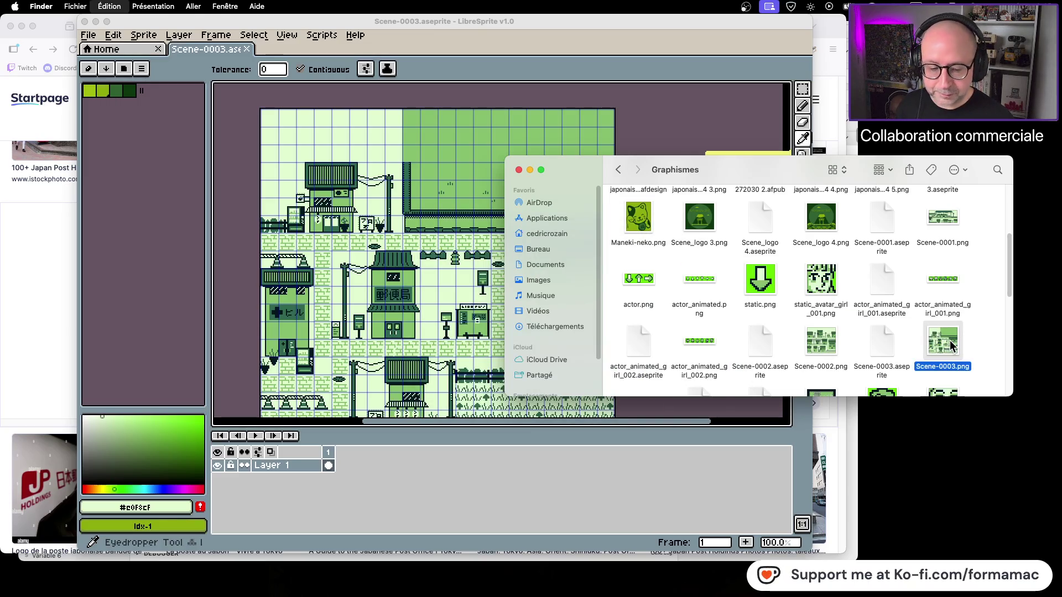
click(976, 335)
click(617, 171)
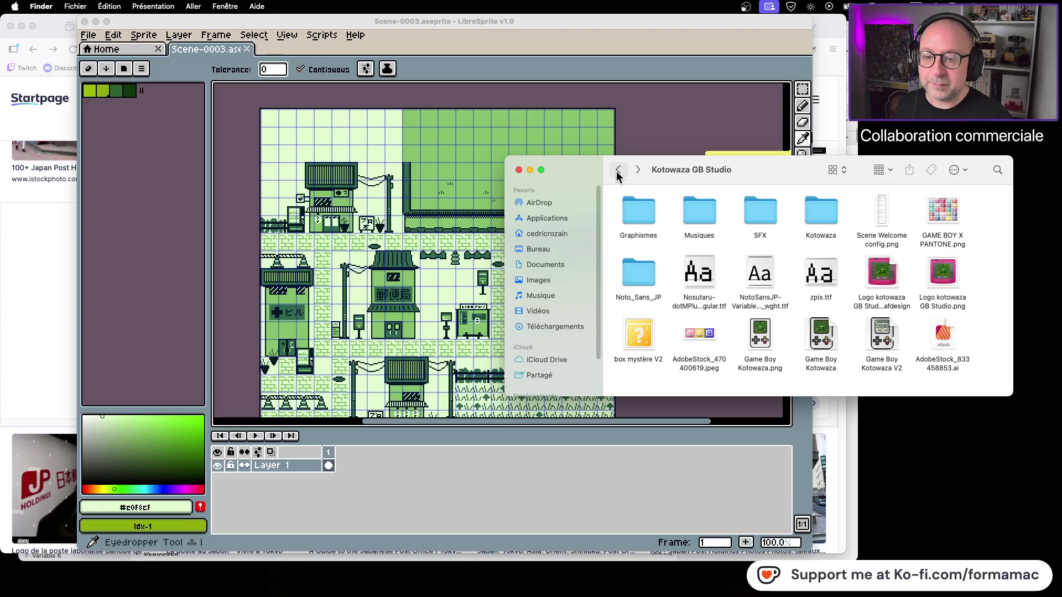
double_click(629, 219)
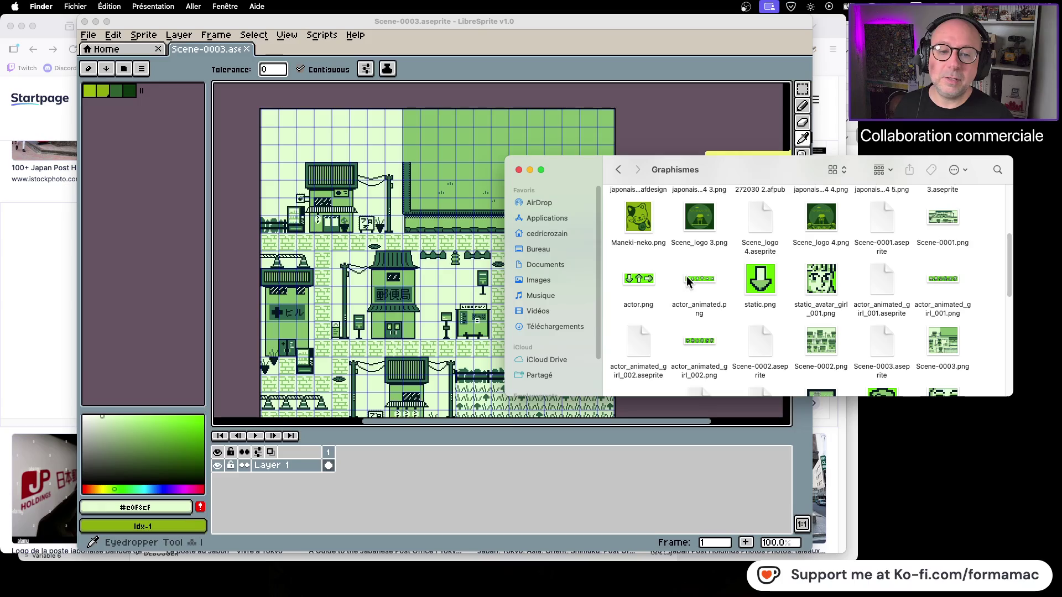
Paste the new Scene-0003.png into Kotowaza/assets/backgrounds, replacing the old file
click(618, 169)
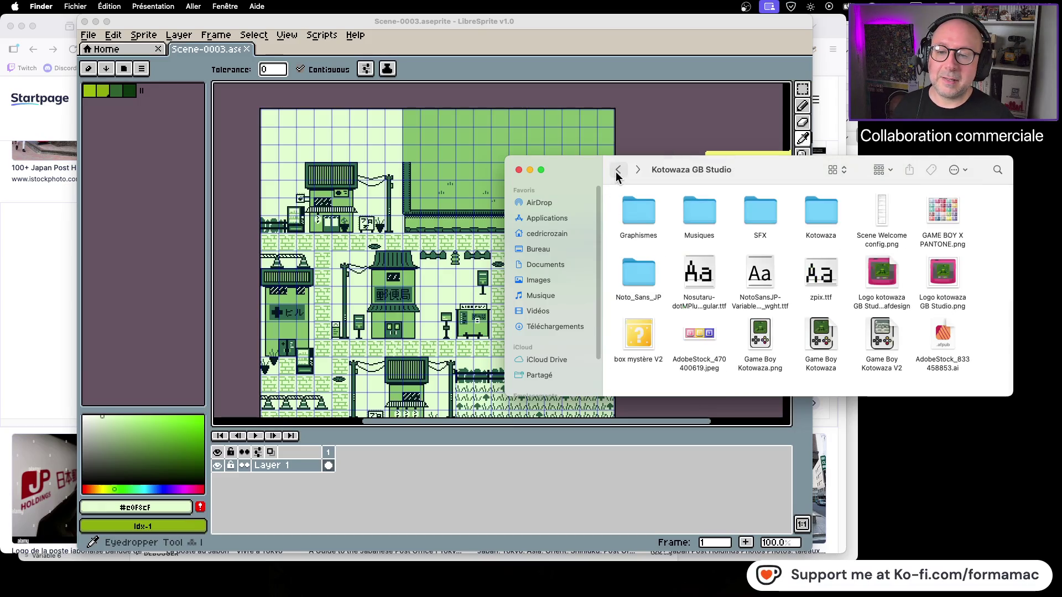
click(835, 213)
double_click(835, 213)
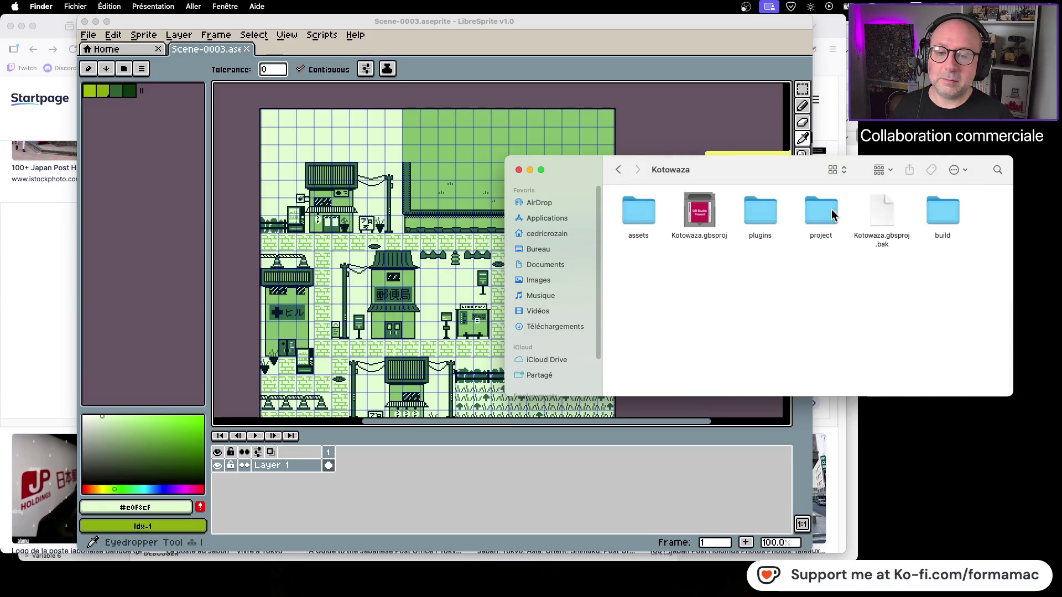
double_click(640, 214)
click(690, 216)
double_click(690, 216)
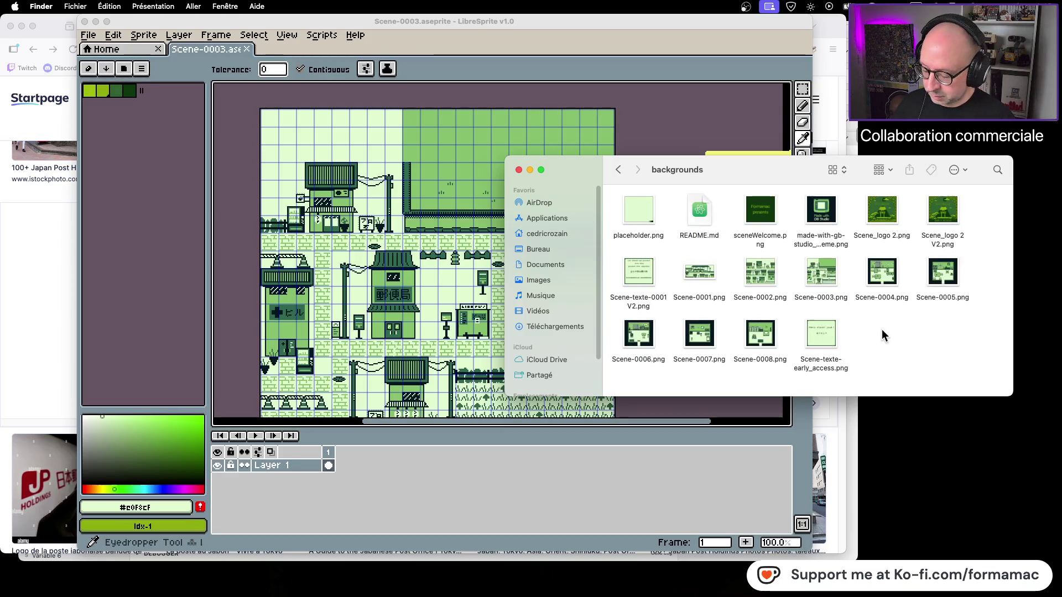
key(super+v)
click(990, 192)
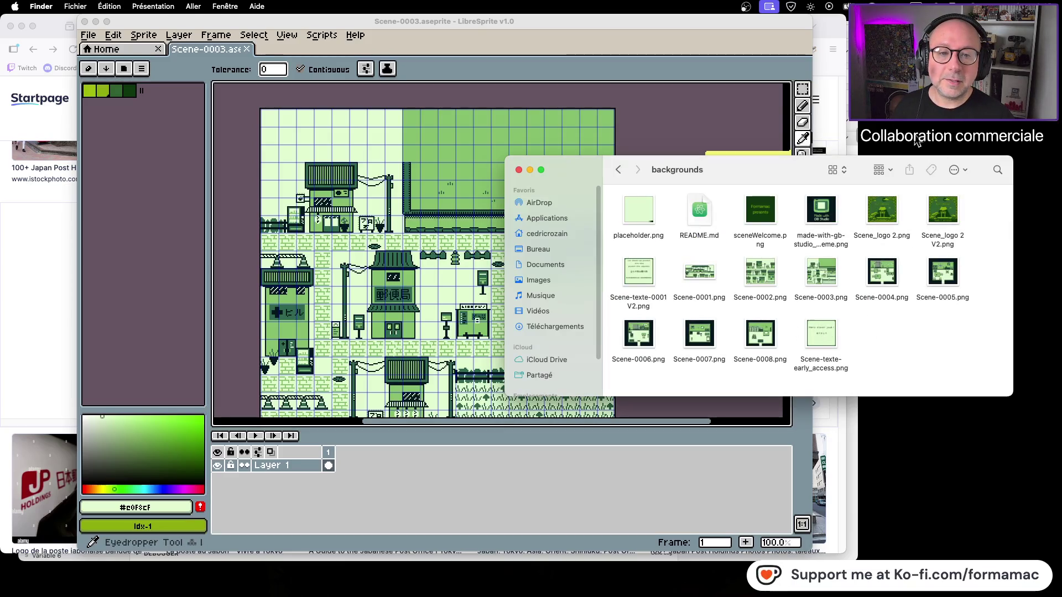
Open Kotowaza.gbsproj from the Kotowaza project folder in GB Studio
click(837, 27)
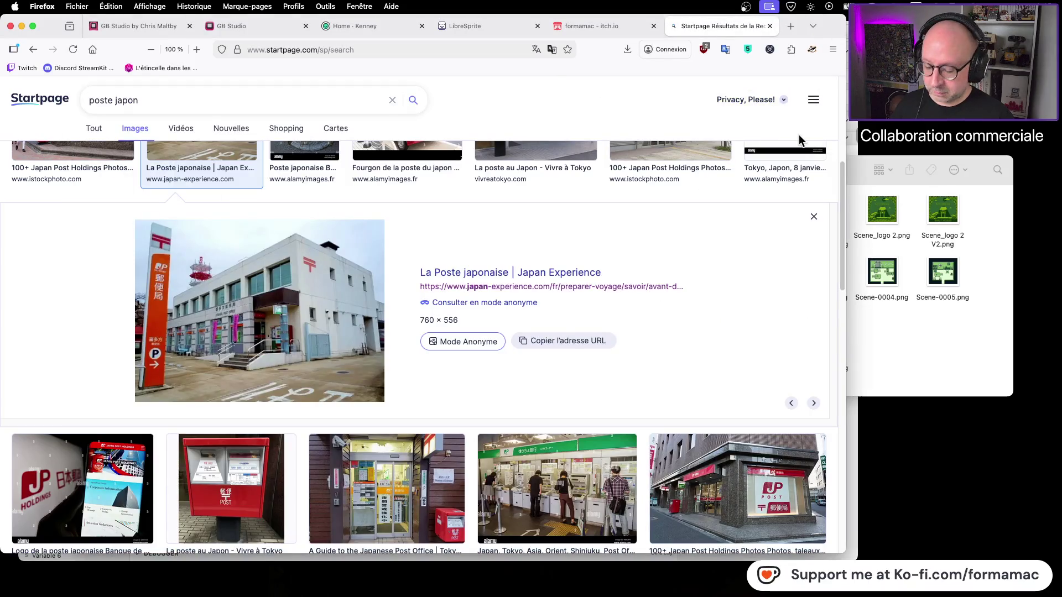
key(ctrl+Up)
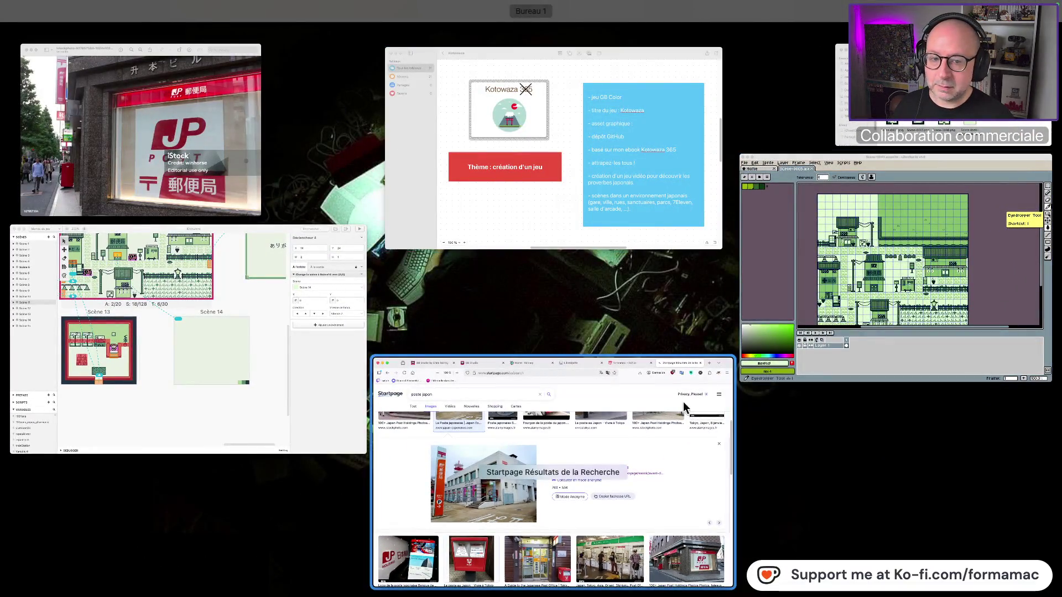
click(137, 361)
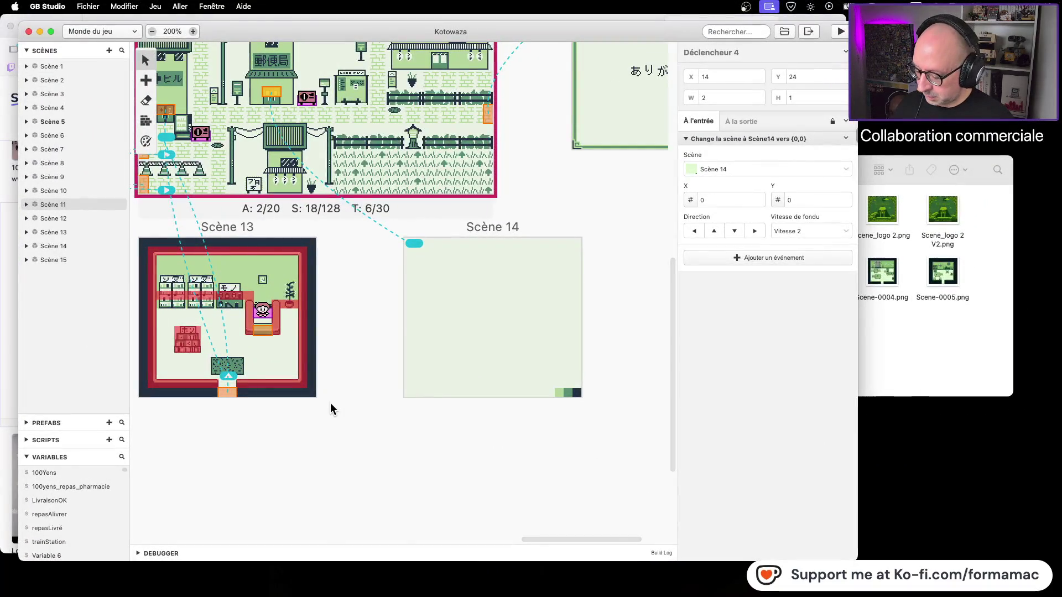
key(super+Tab)
key(super+Tab)
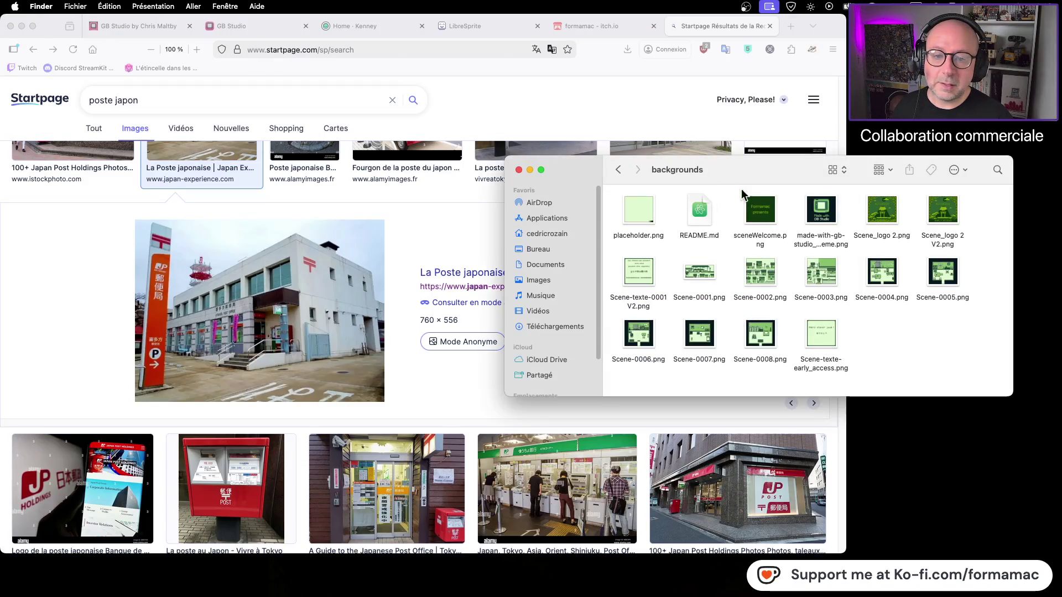
click(617, 168)
double_click(699, 213)
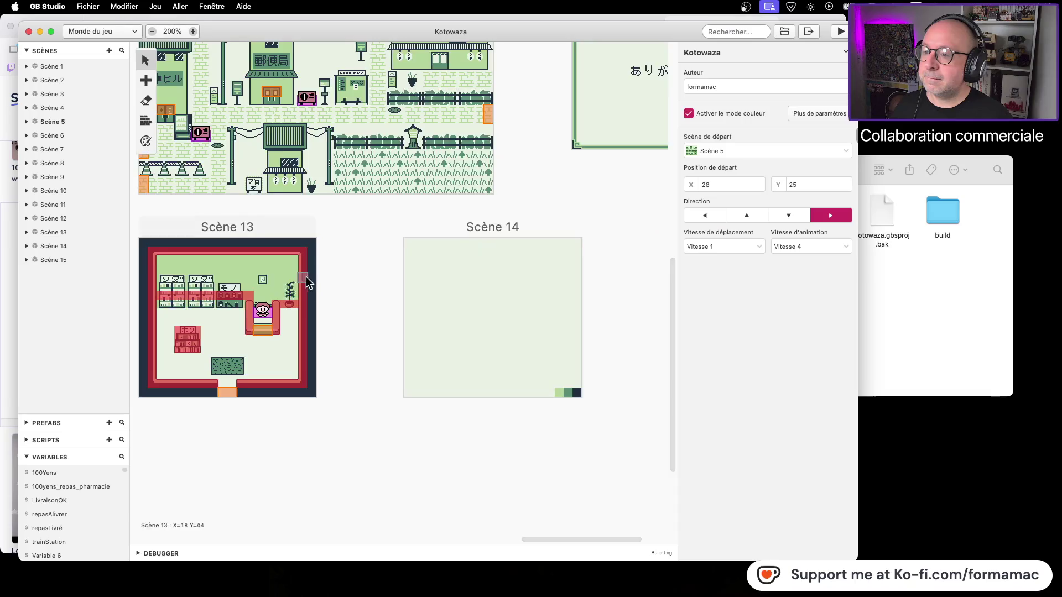
Pan the world canvas to Scène 11 to check its green town background with post office
drag(307, 282, 396, 464)
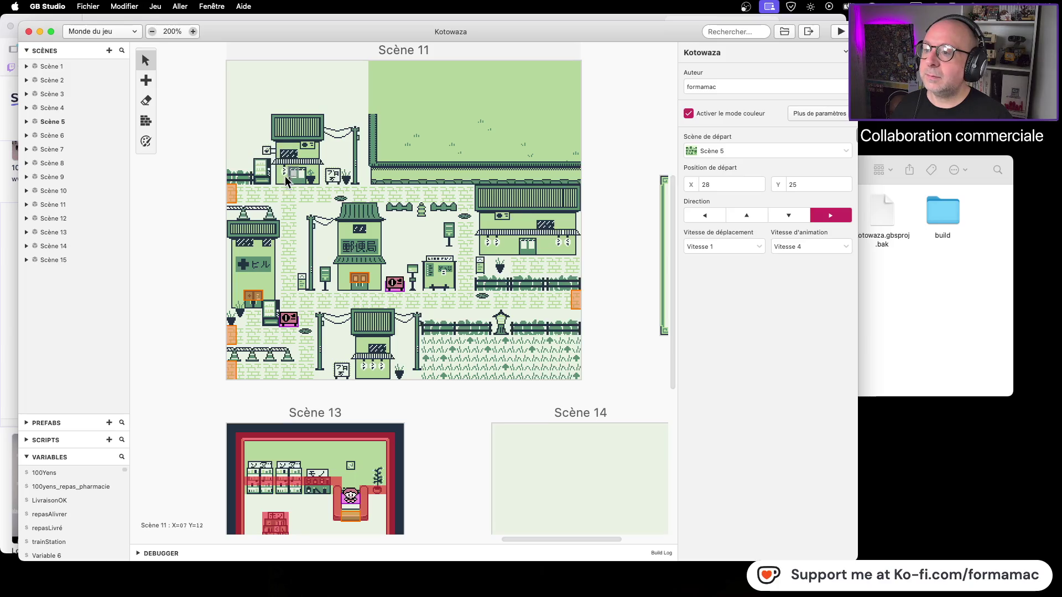
scroll(256, 164, up, 2)
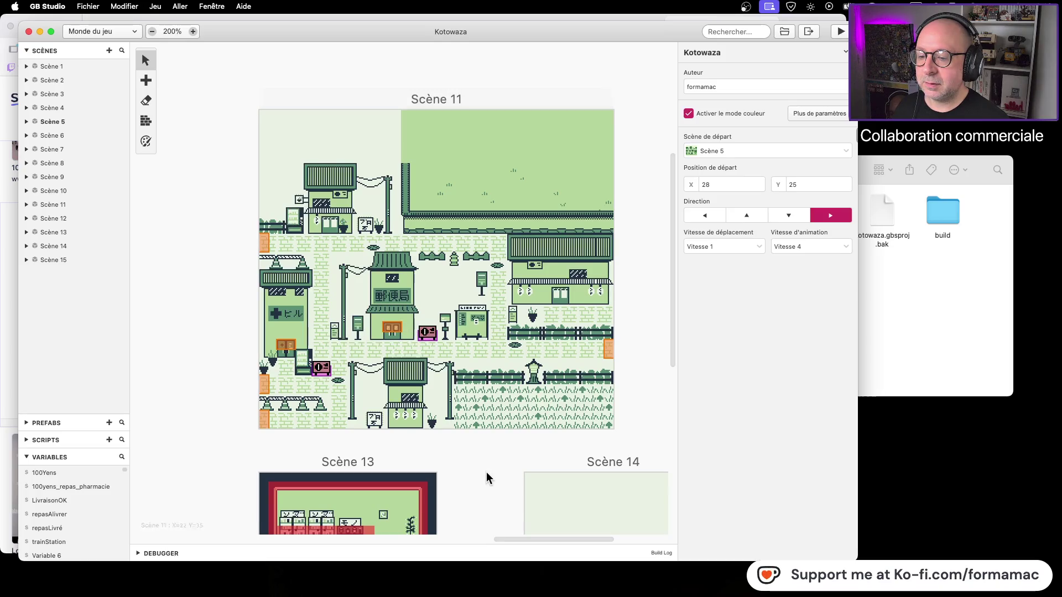
scroll(486, 474, down, 5)
scroll(487, 475, right, 4)
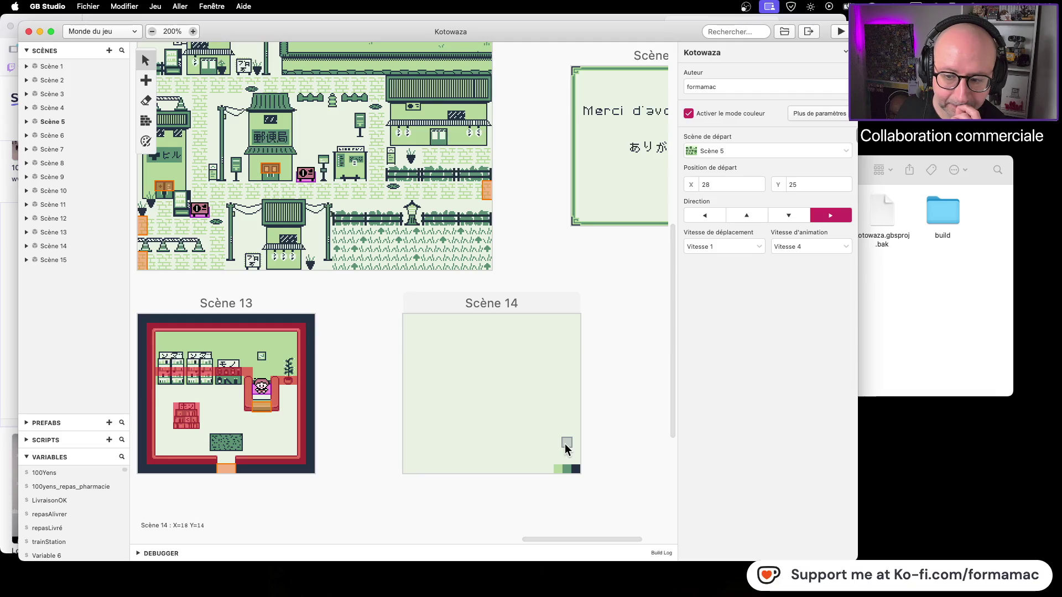
In Finder, go back and reopen the Graphismes folder
click(875, 352)
click(618, 171)
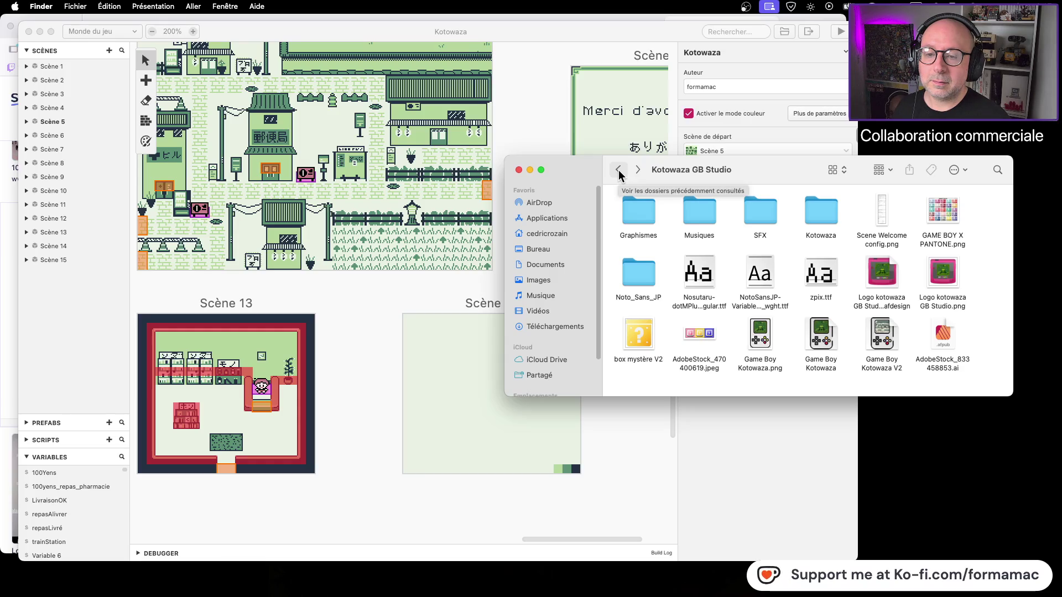
double_click(629, 212)
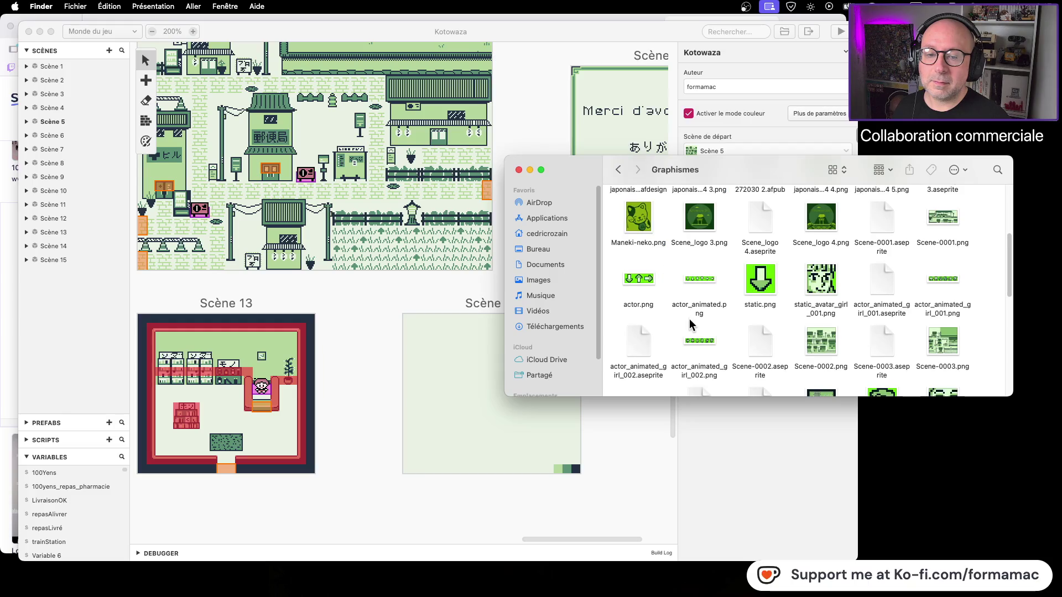
Open Assets - Japanese Style GB > TileSets and preview the House1 tileset
scroll(690, 325, up, 5)
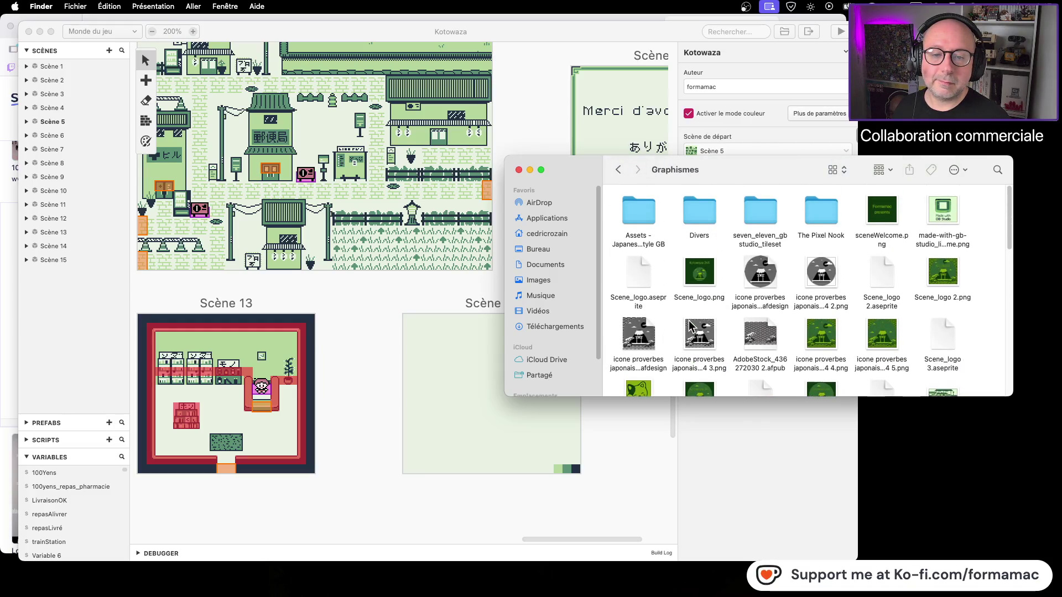
double_click(644, 230)
double_click(691, 223)
click(644, 206)
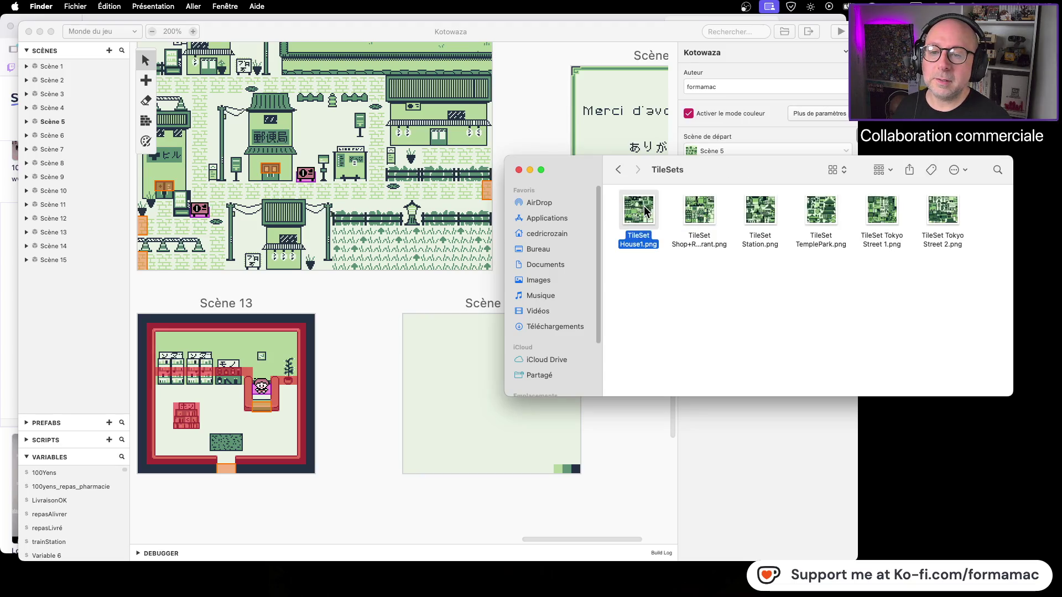
key(space)
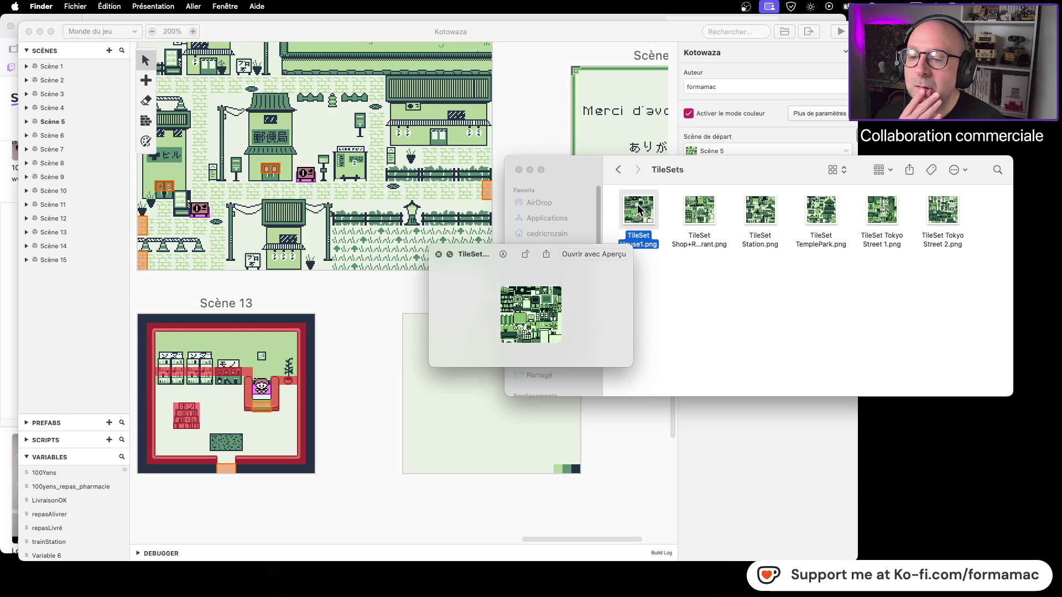
Preview the shop, Station, TemplePark and Tokyo Street 1–2 tilesets, then close the TileSets window
click(700, 217)
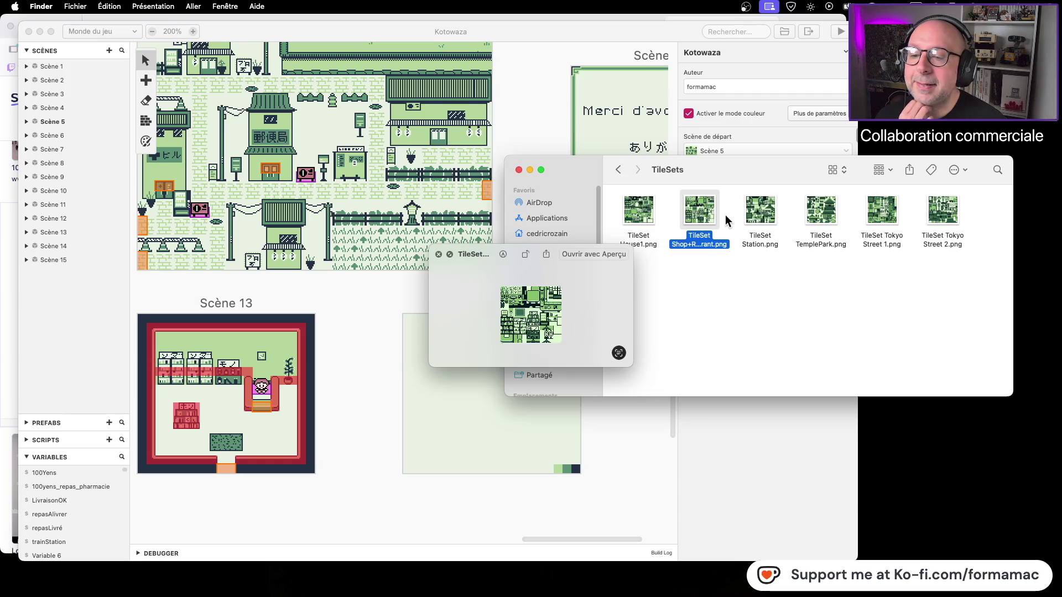
click(761, 221)
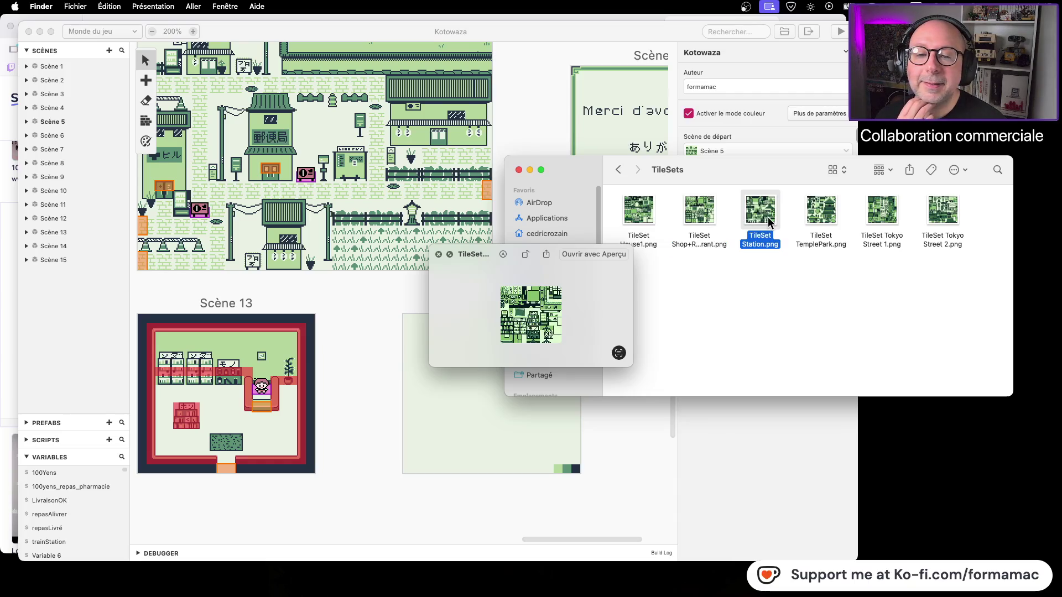
click(818, 218)
click(873, 214)
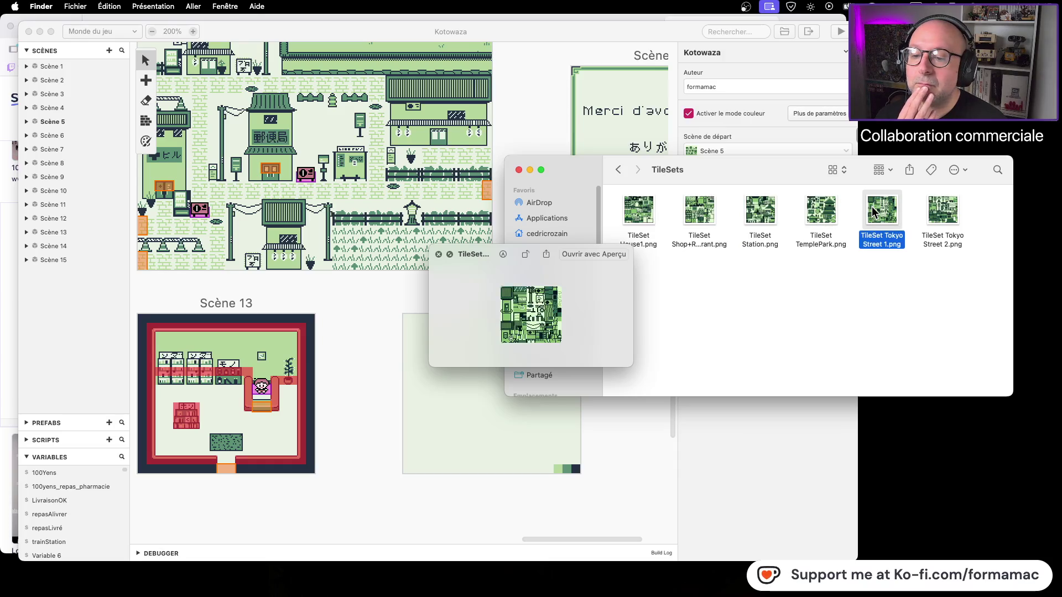
click(940, 217)
click(707, 220)
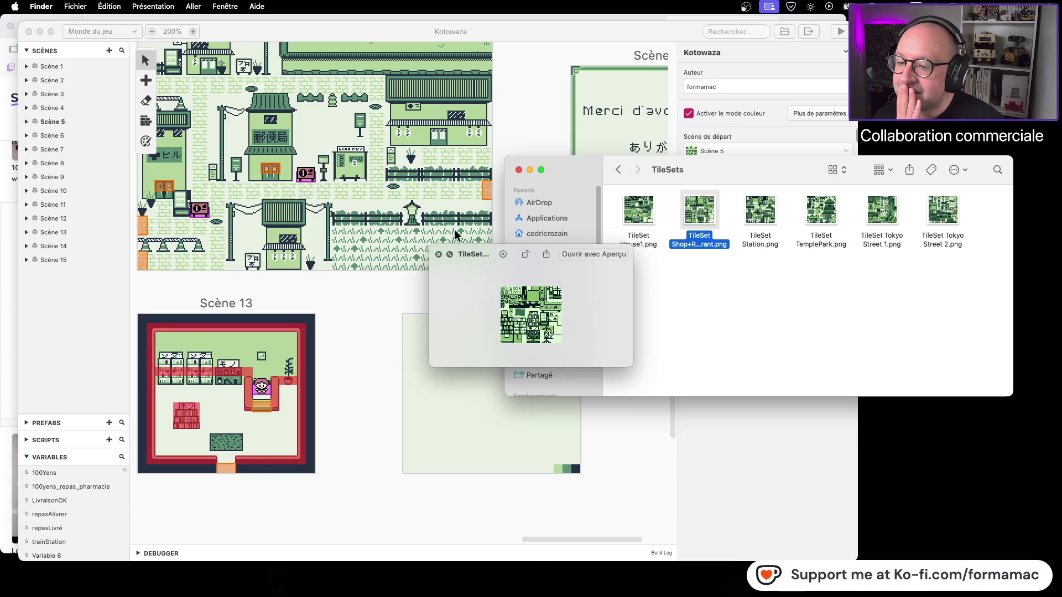
click(438, 254)
click(752, 339)
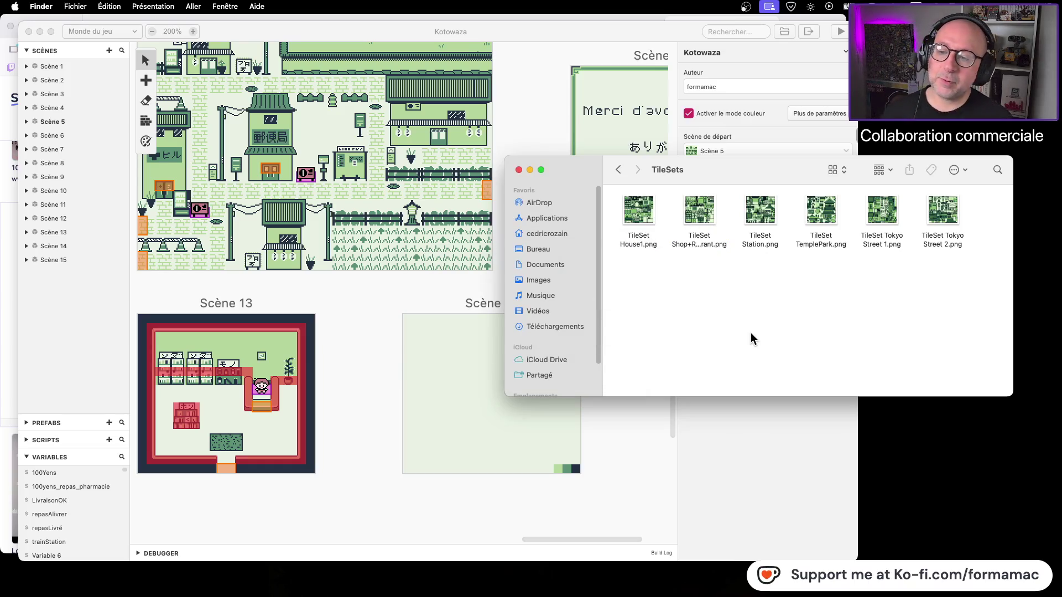
click(518, 169)
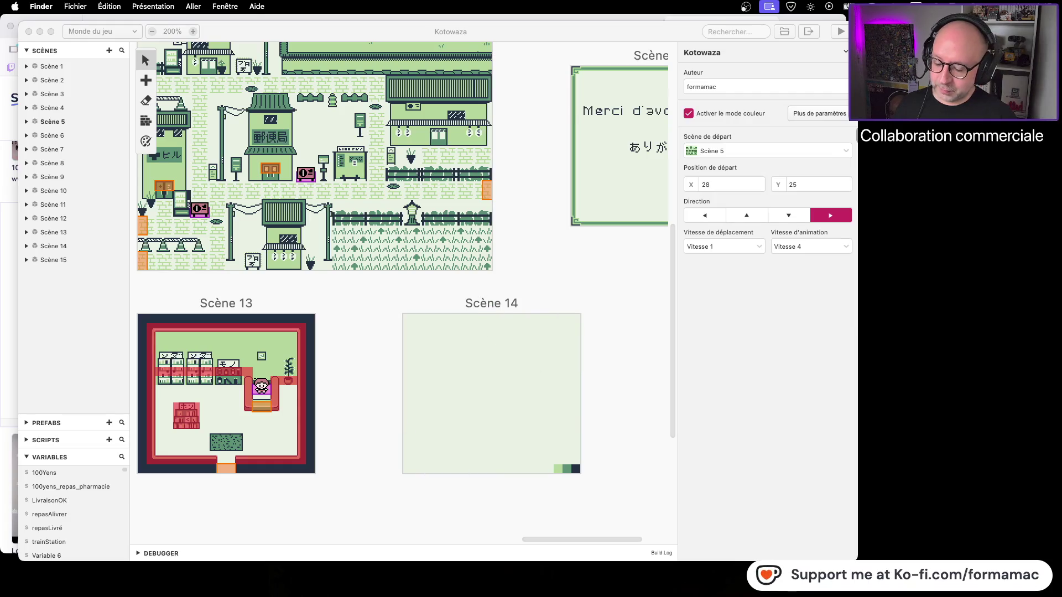
Zoom the GB Studio world map from 200% to 100% and scroll around Scène 11's neighbours
key(super+Tab)
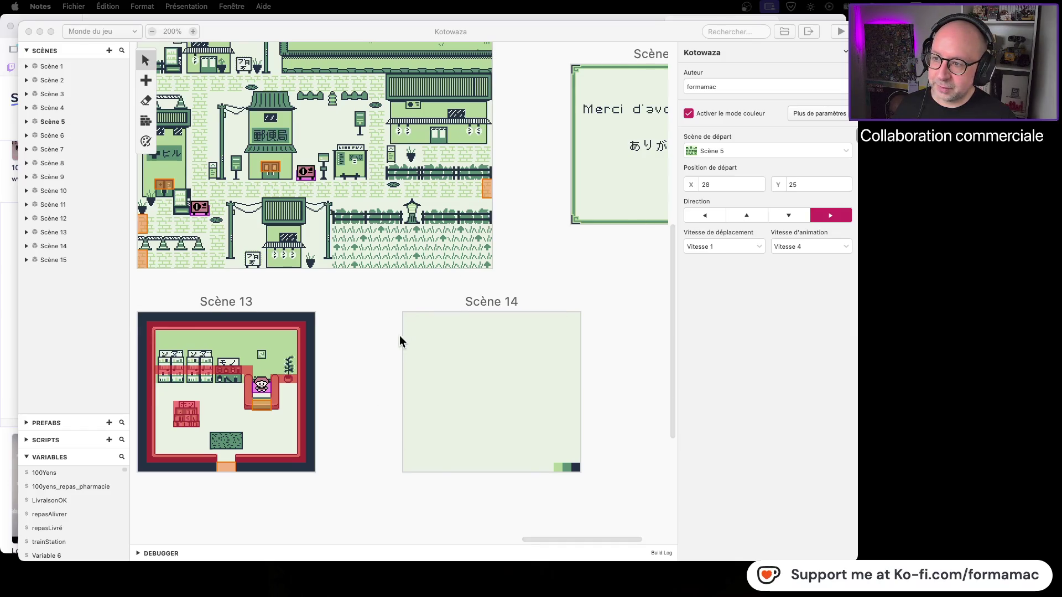
scroll(401, 339, up, 5)
scroll(360, 315, down, 3)
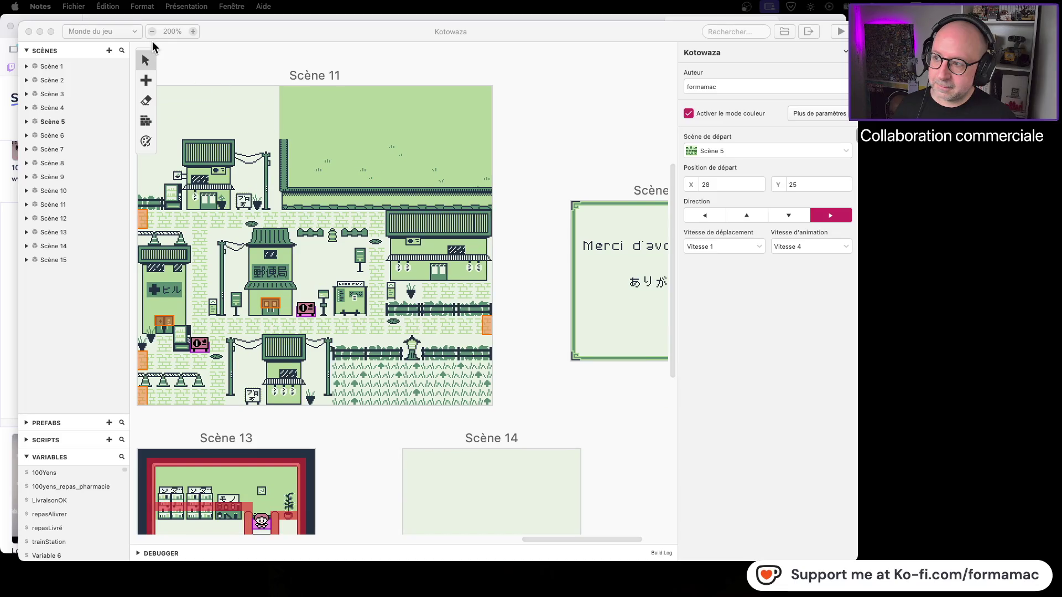
click(152, 32)
click(152, 32)
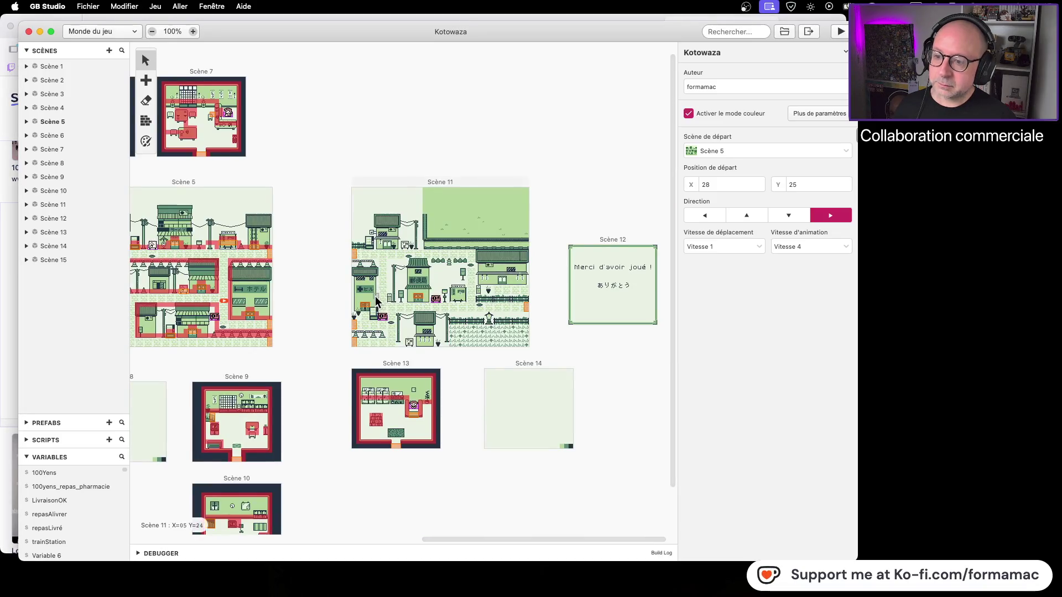
scroll(476, 310, left, 4)
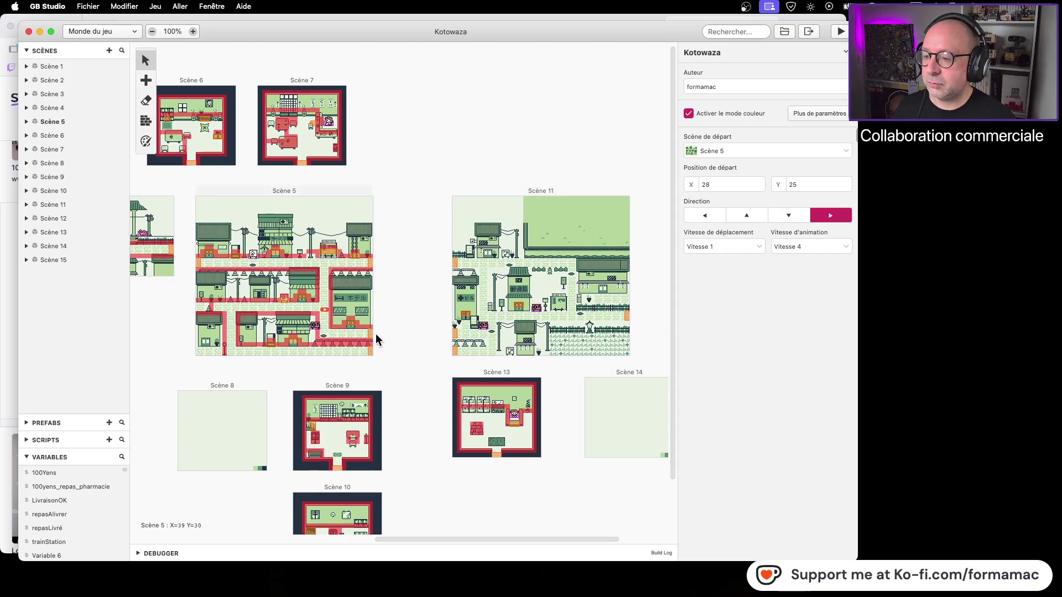
scroll(296, 254, right, 4)
scroll(296, 255, down, 2)
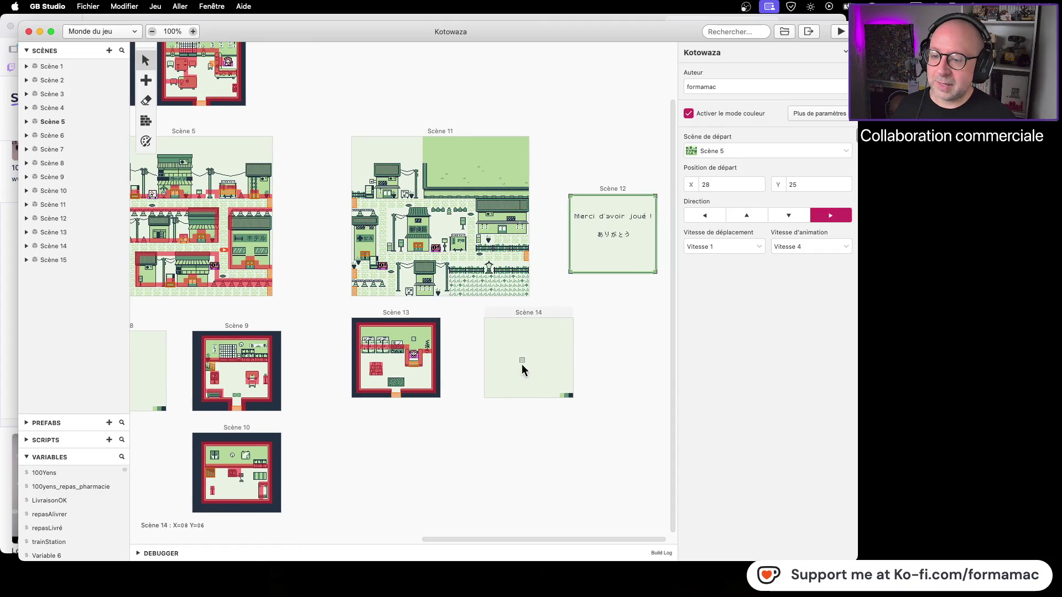
scroll(377, 327, left, 5)
scroll(376, 327, up, 1)
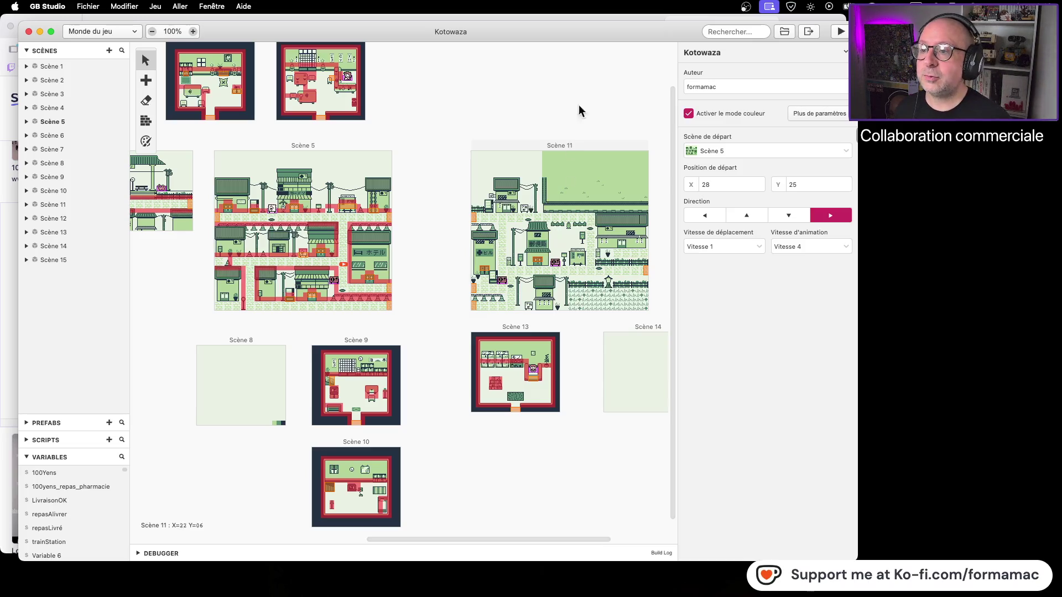
Browse the Fichier, GB Studio and Modifier menus
click(85, 6)
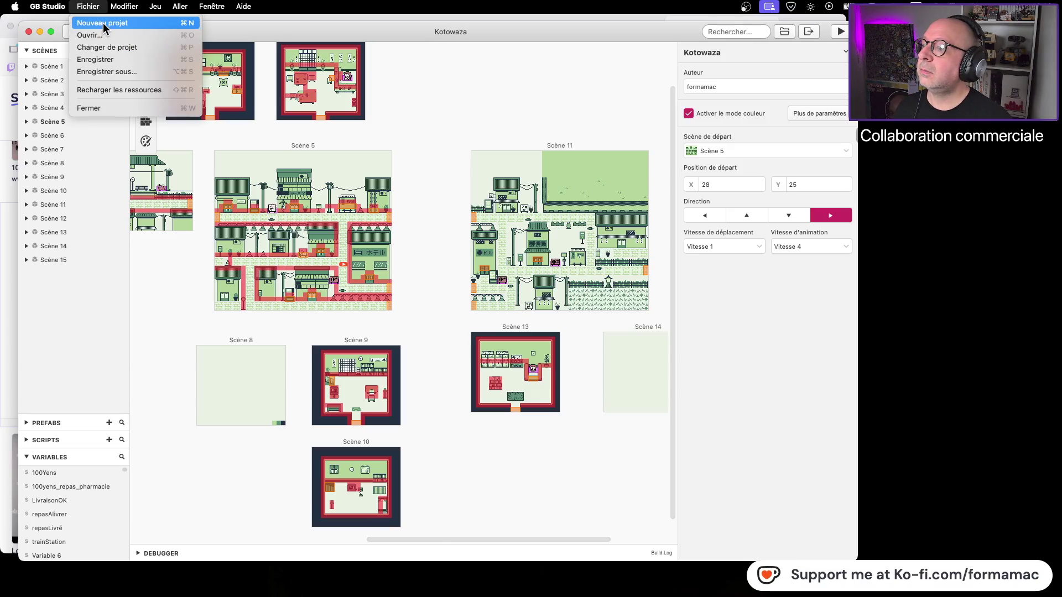
click(58, 6)
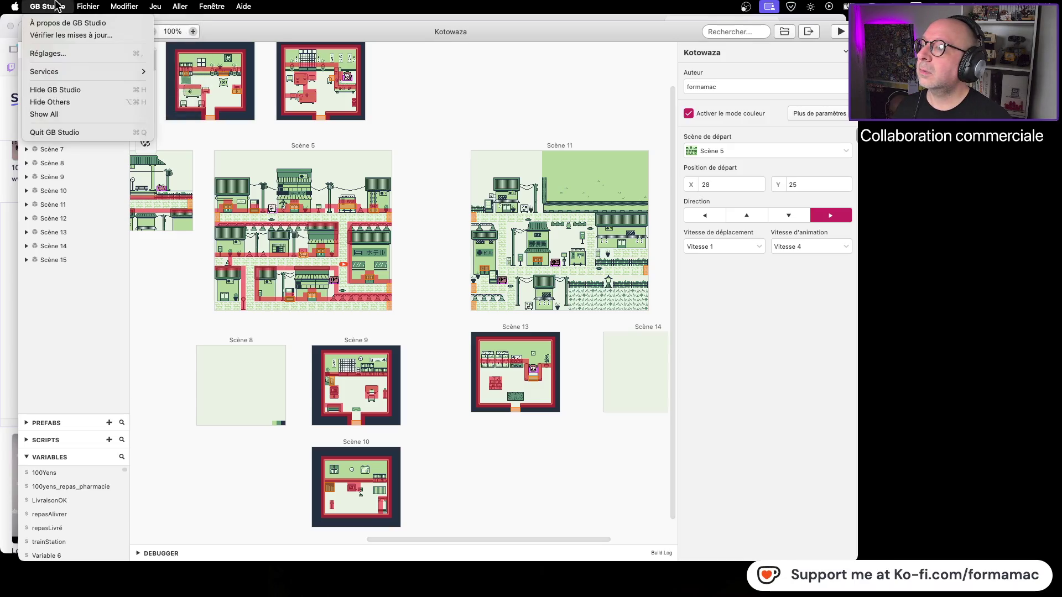
click(88, 6)
click(48, 6)
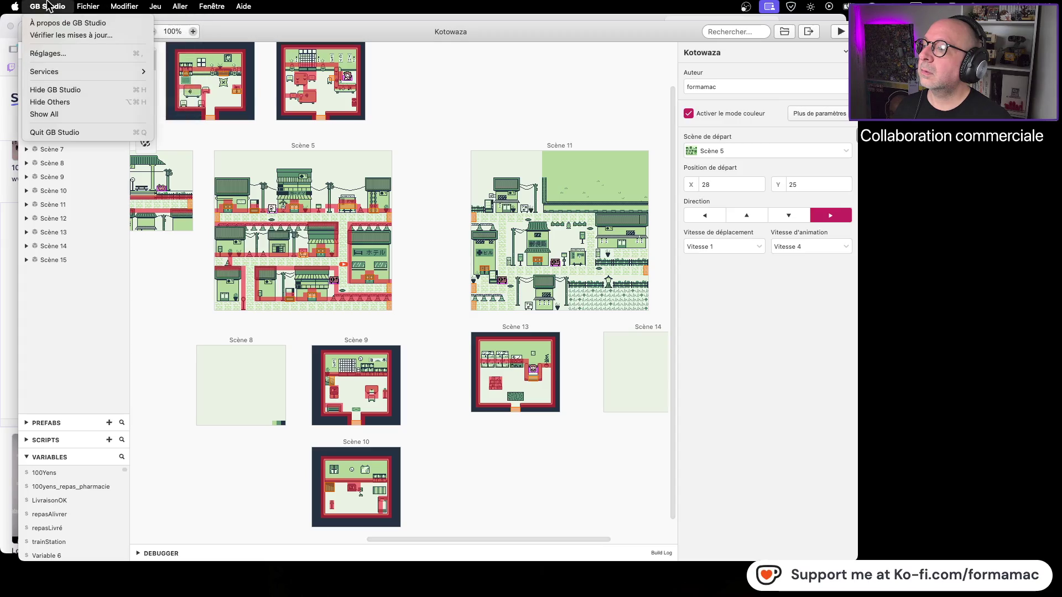
click(48, 6)
click(137, 8)
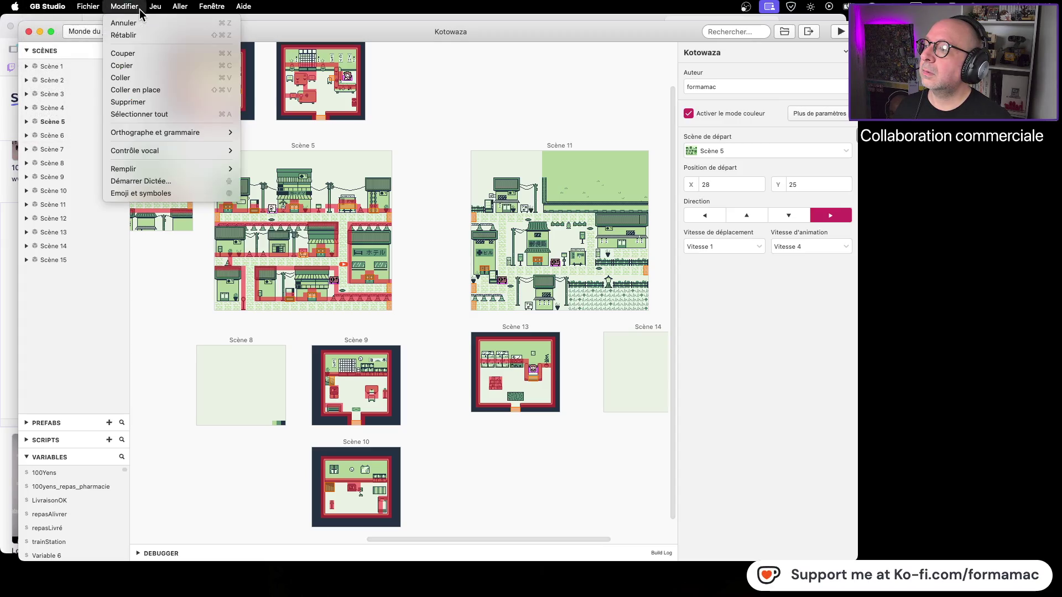
mouse_move(88, 6)
Switch to the Paramètres view and scroll through the settings showing Color Mode: Color Only
click(88, 7)
click(98, 30)
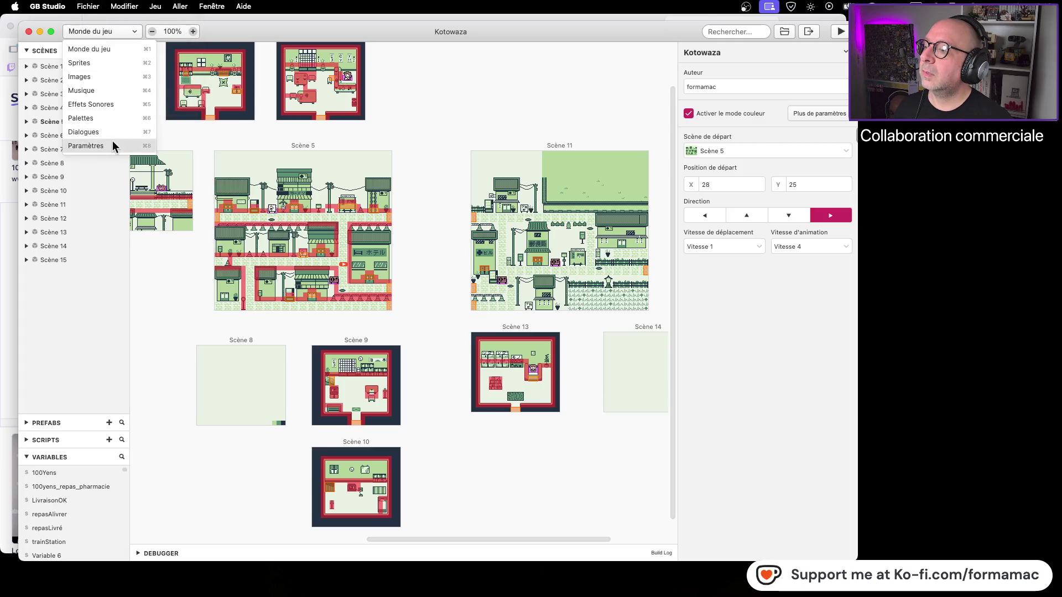
click(113, 145)
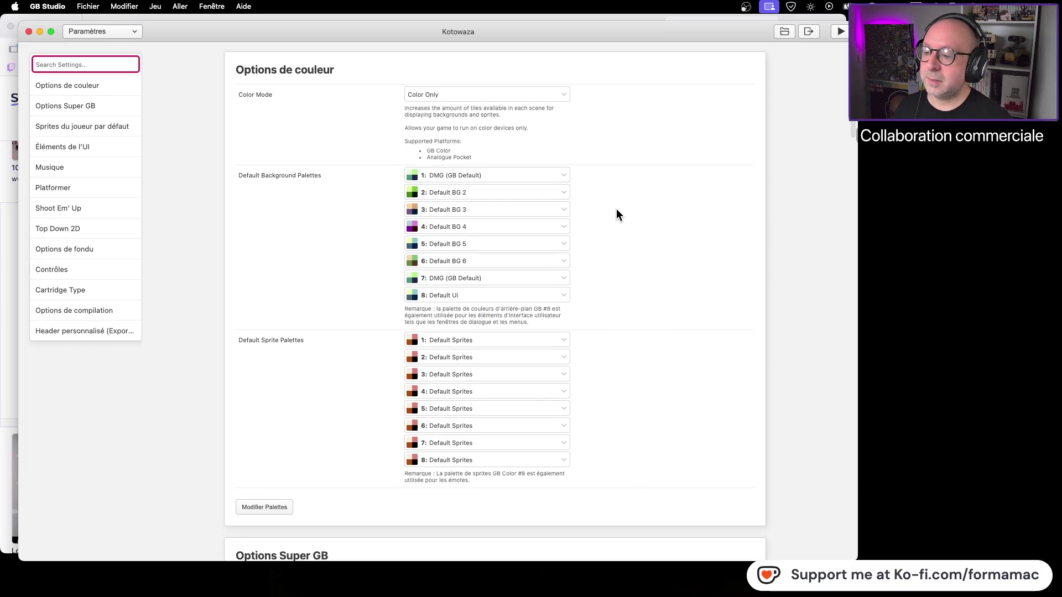
scroll(616, 208, down, 2)
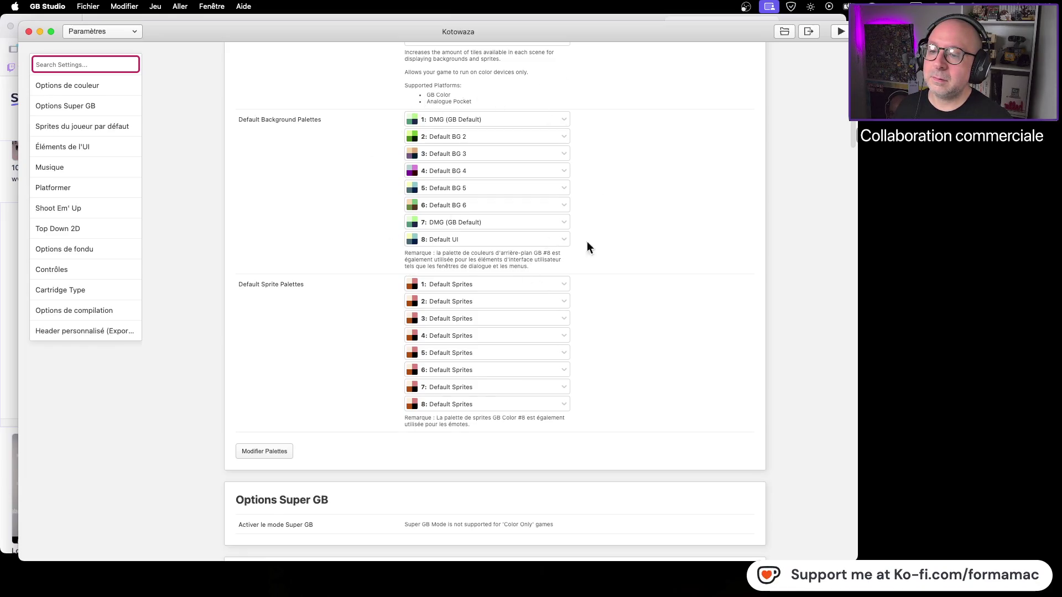
scroll(667, 208, down, 15)
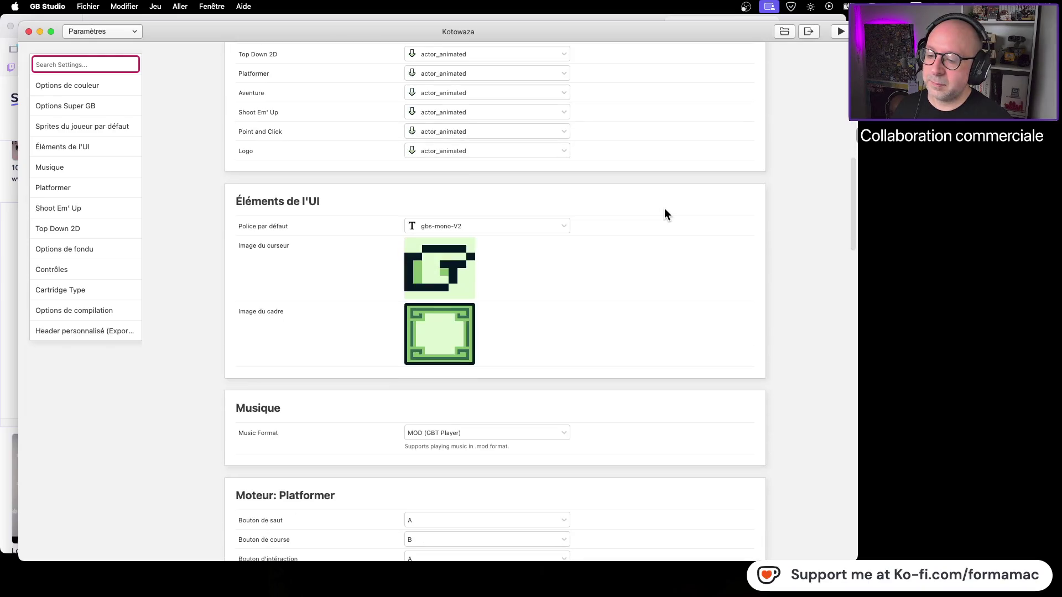
scroll(663, 217, down, 15)
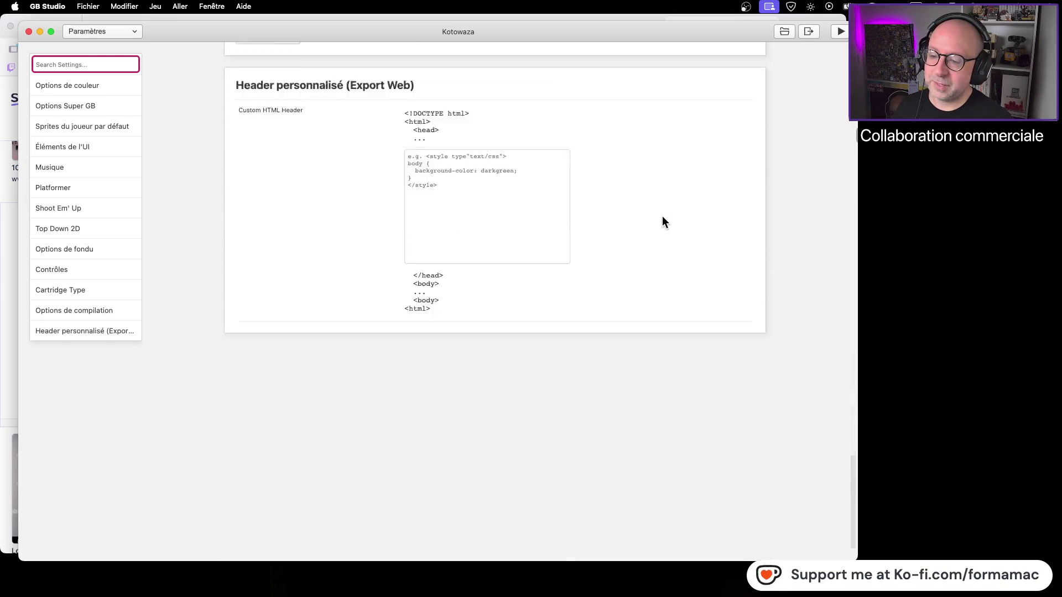
scroll(651, 210, up, 20)
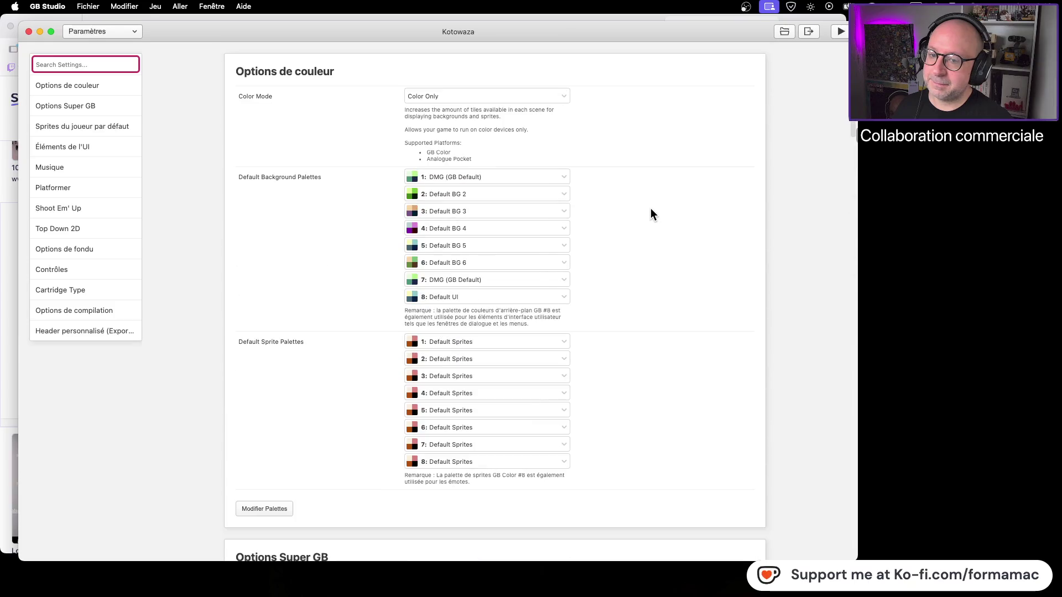
click(134, 31)
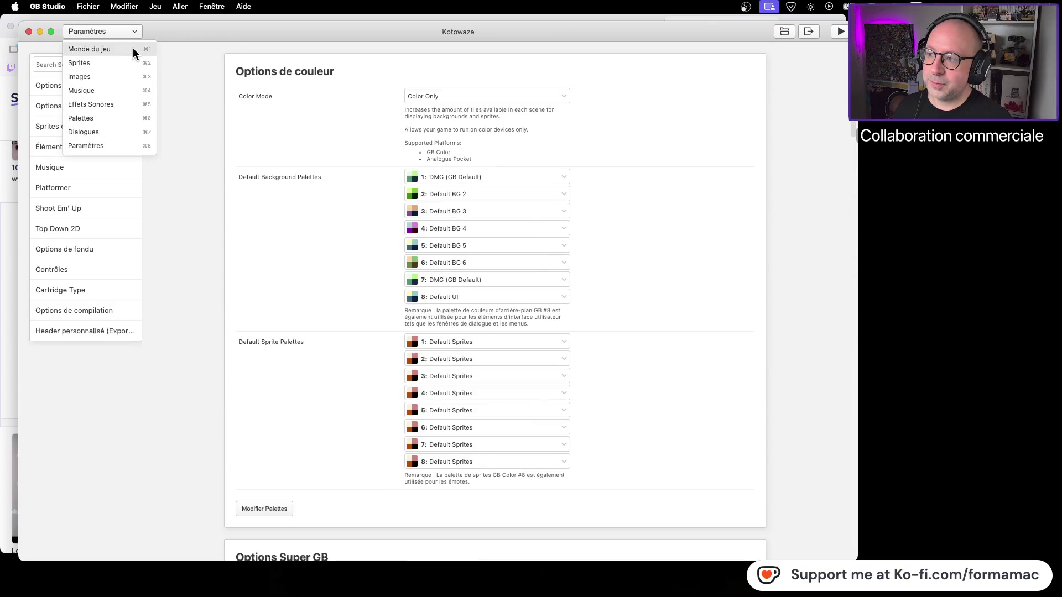
Switch back to Monde du jeu and pan the world map across the Kotowaza scenes
click(133, 47)
drag(221, 326, 522, 324)
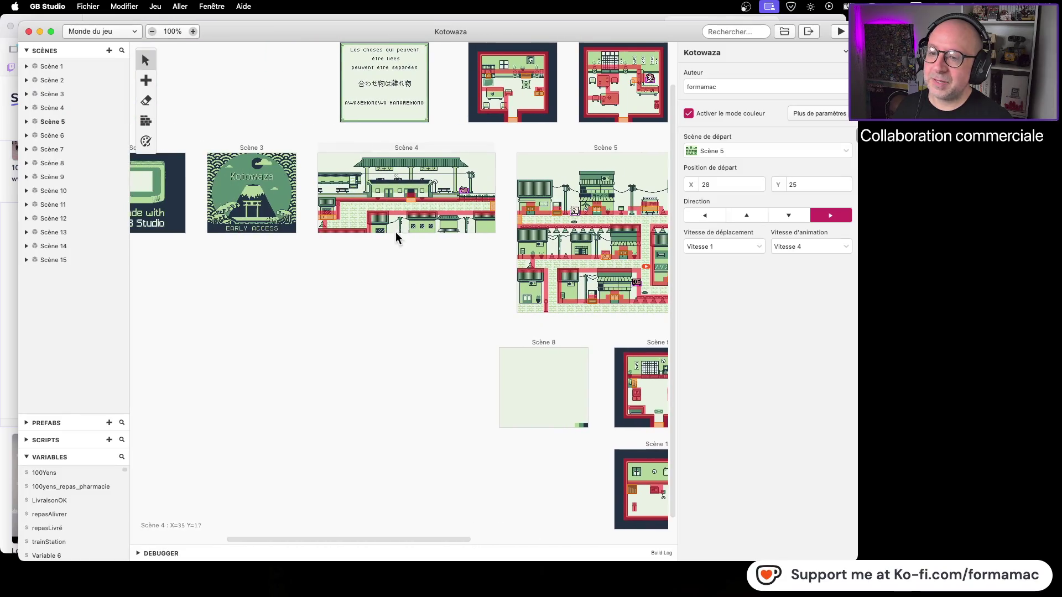
scroll(277, 294, left, 7)
scroll(277, 294, up, 1)
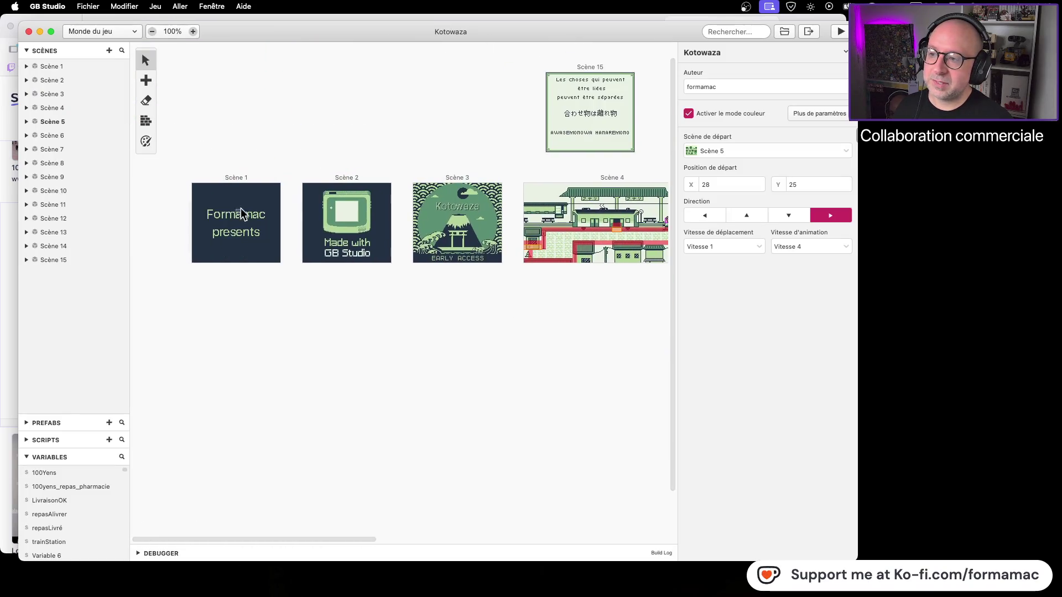
mouse_move(494, 385)
mouse_down()
mouse_move(408, 325)
mouse_move(441, 326)
mouse_up()
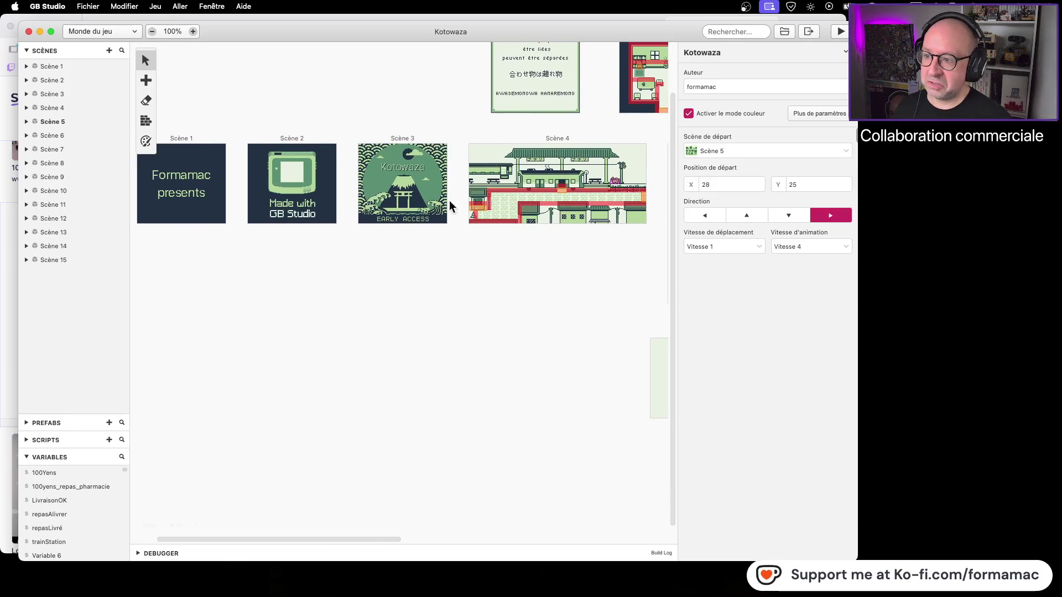
scroll(404, 374, right, 10)
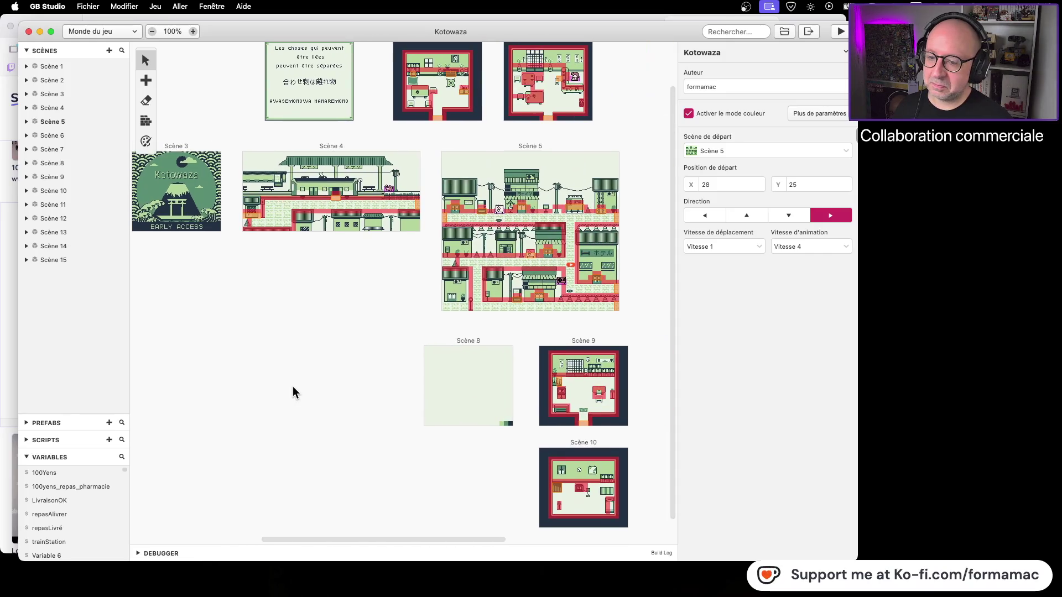
scroll(547, 301, right, 5)
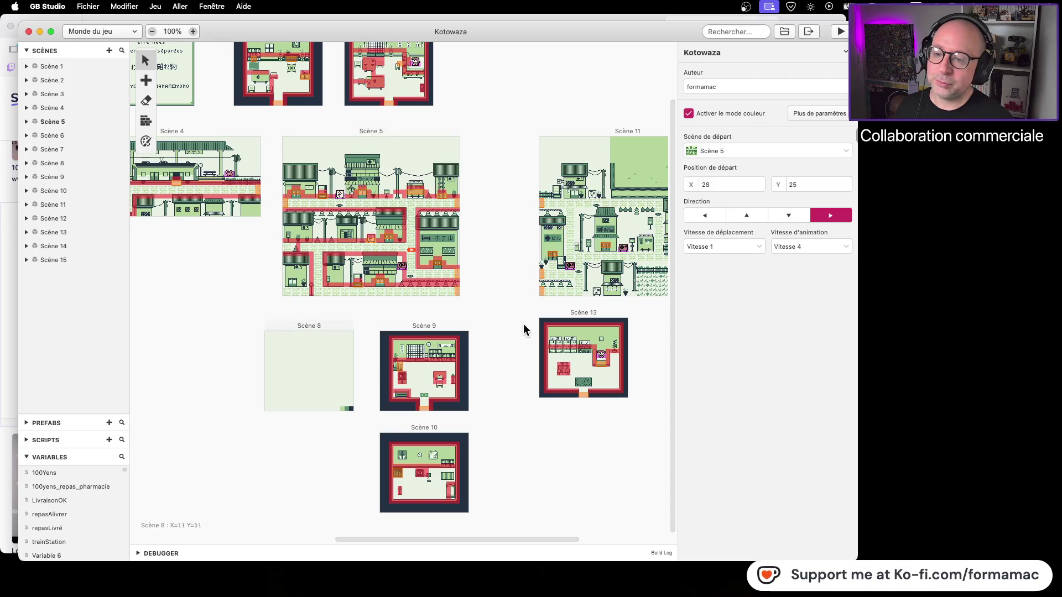
mouse_move(552, 476)
mouse_down()
mouse_move(412, 454)
mouse_move(555, 447)
mouse_up()
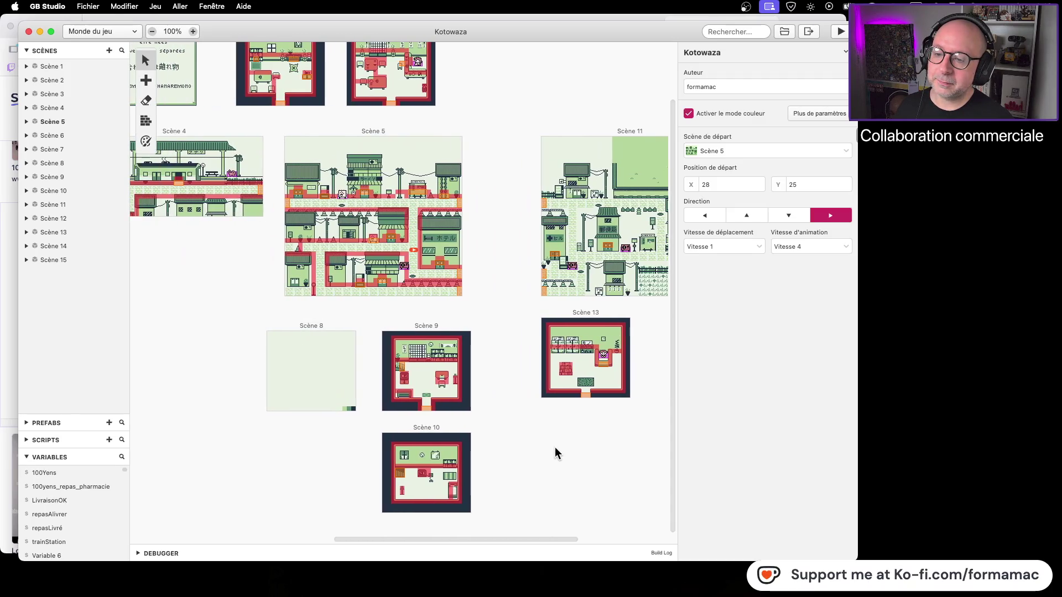